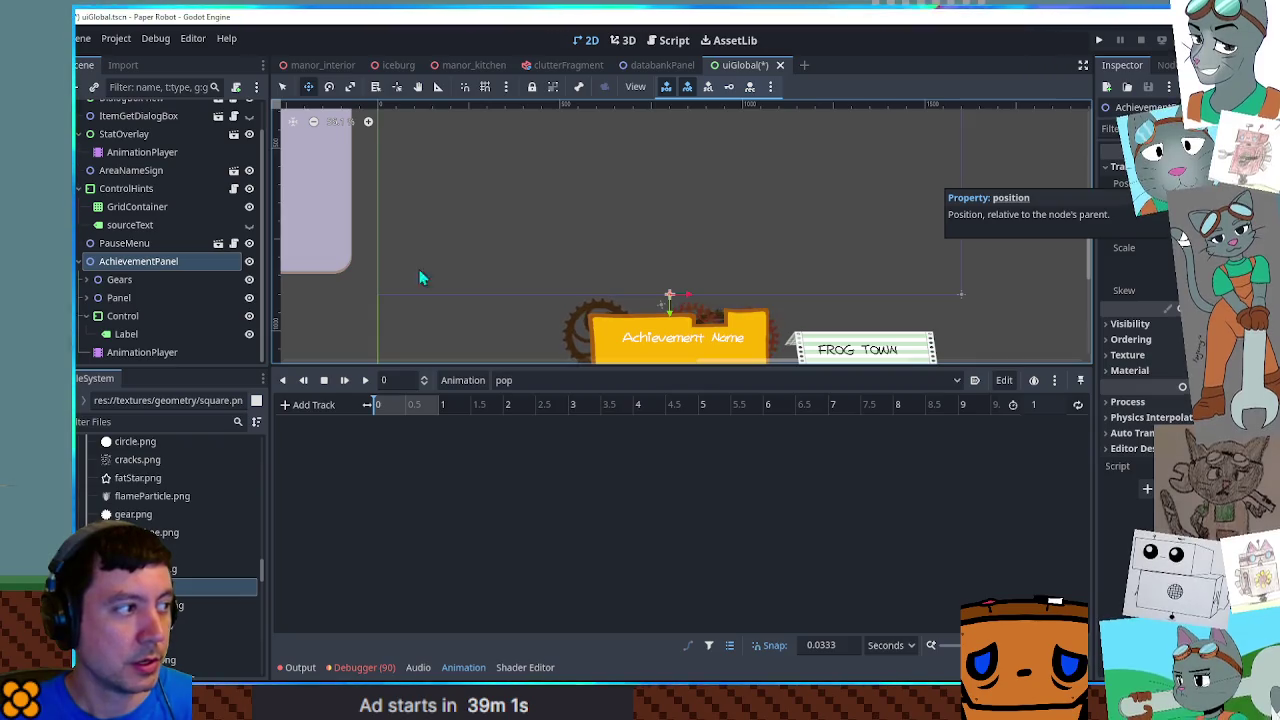
# Add a Node2D child named Container under AchievementPanel
pyautogui.click(167, 266)
pyautogui.hotkey('ctrl', 'a')
pyautogui.write('node2d')
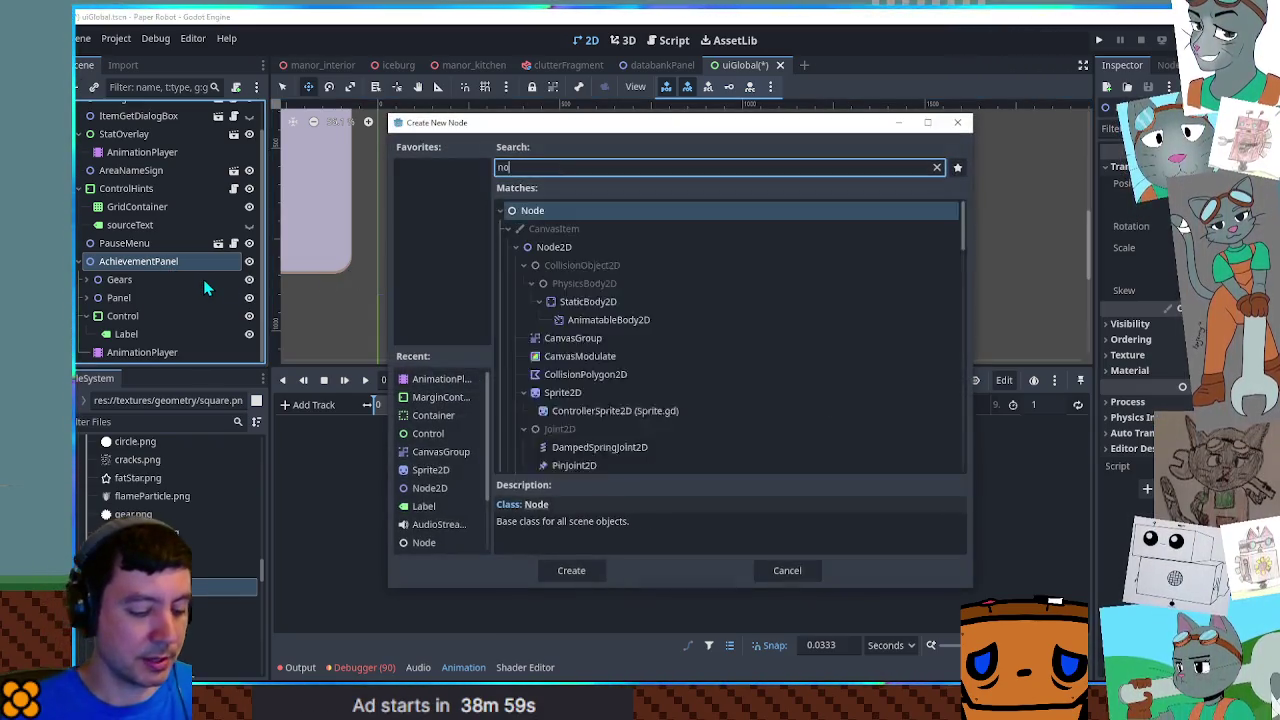
pyautogui.press('Return')
pyautogui.press('F2')
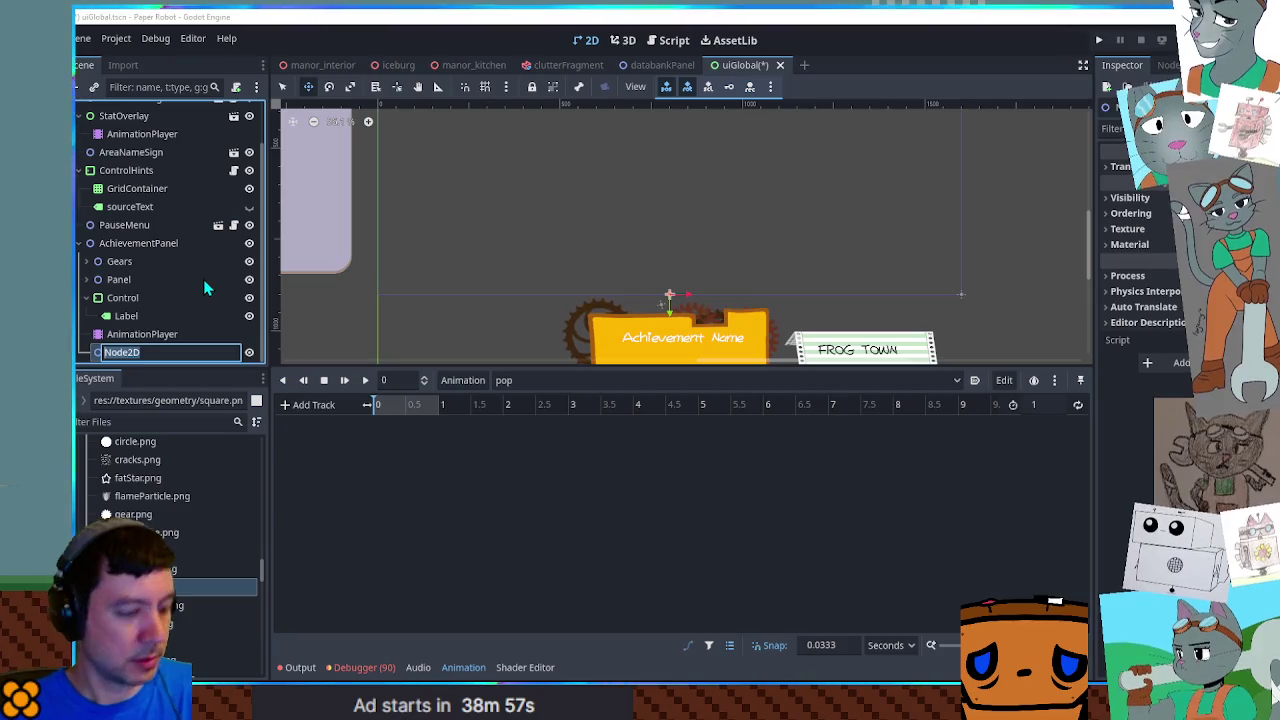
pyautogui.write('Container')
pyautogui.press('Return')
# Move Gears, Panel and Control into Container in the Scene dock
pyautogui.click(119, 262)
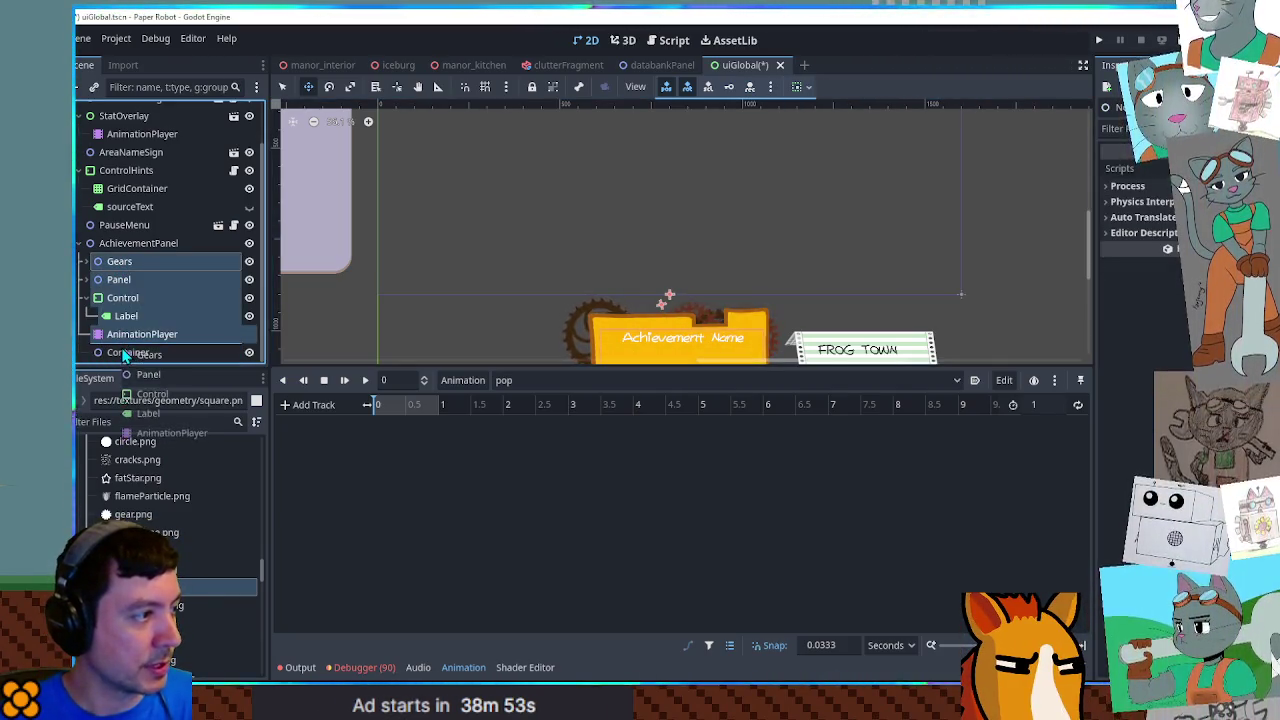
pyautogui.click(125, 352)
pyautogui.click(125, 338)
pyautogui.keyDown('shift'); pyautogui.click(119, 261); pyautogui.keyUp('shift')
pyautogui.moveTo(119, 261)
pyautogui.mouseDown()
pyautogui.moveTo(125, 370)
pyautogui.moveTo(114, 297)
pyautogui.moveTo(122, 340)
pyautogui.moveTo(133, 303)
pyautogui.moveTo(134, 356)
pyautogui.mouseUp()
pyautogui.click(133, 297)
pyautogui.keyDown('shift'); pyautogui.click(119, 261); pyautogui.keyUp('shift')
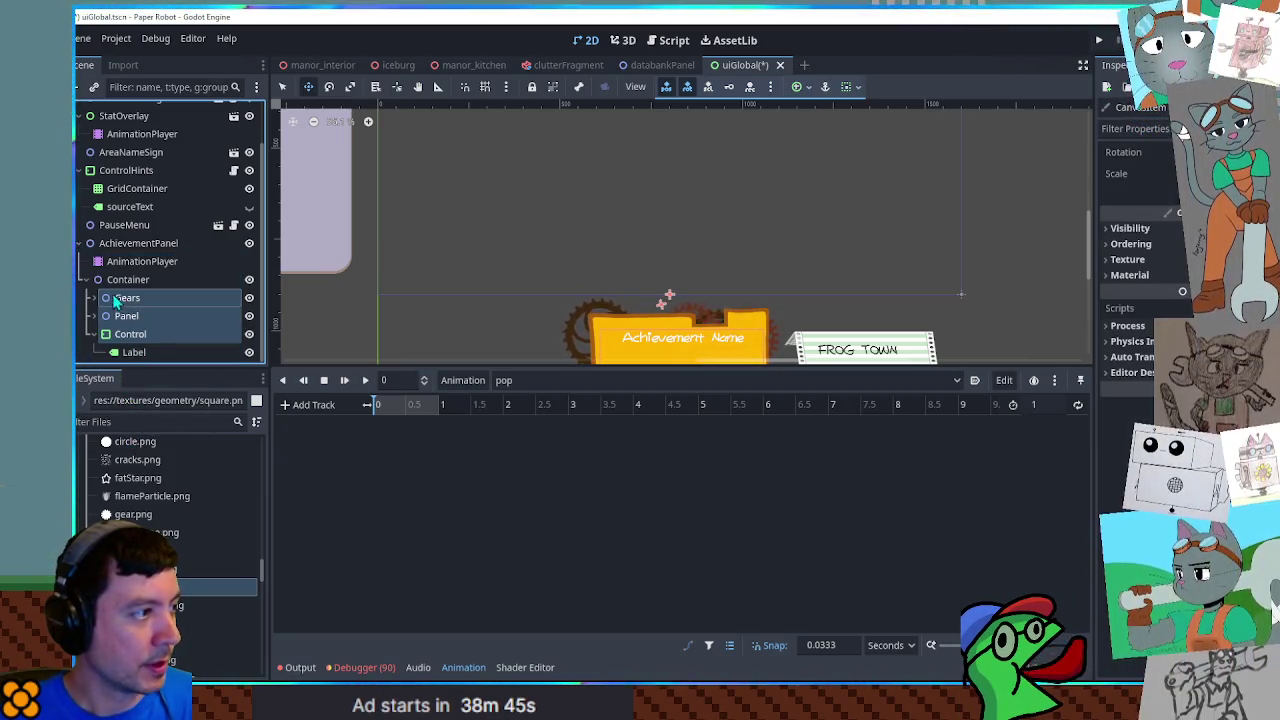
pyautogui.click(128, 279)
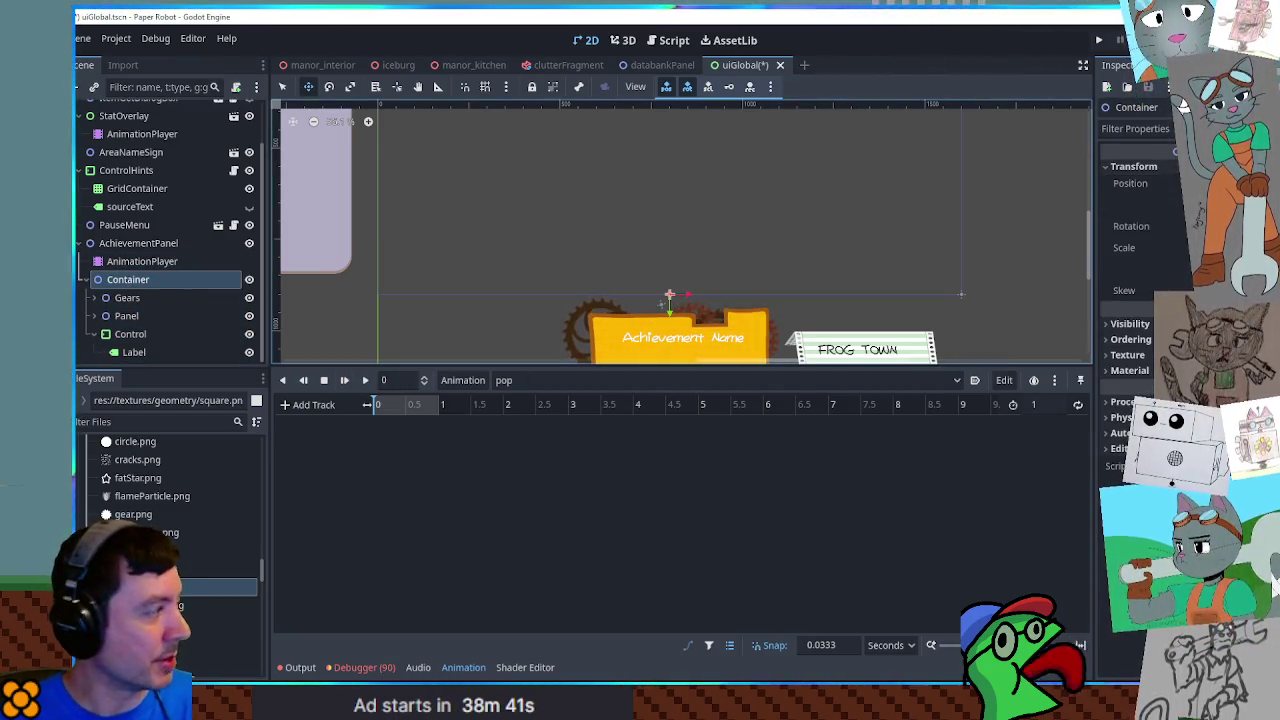
# Add a Container position track to pop, with a 4-second length and 0.1 snap
pyautogui.click(1175, 183)
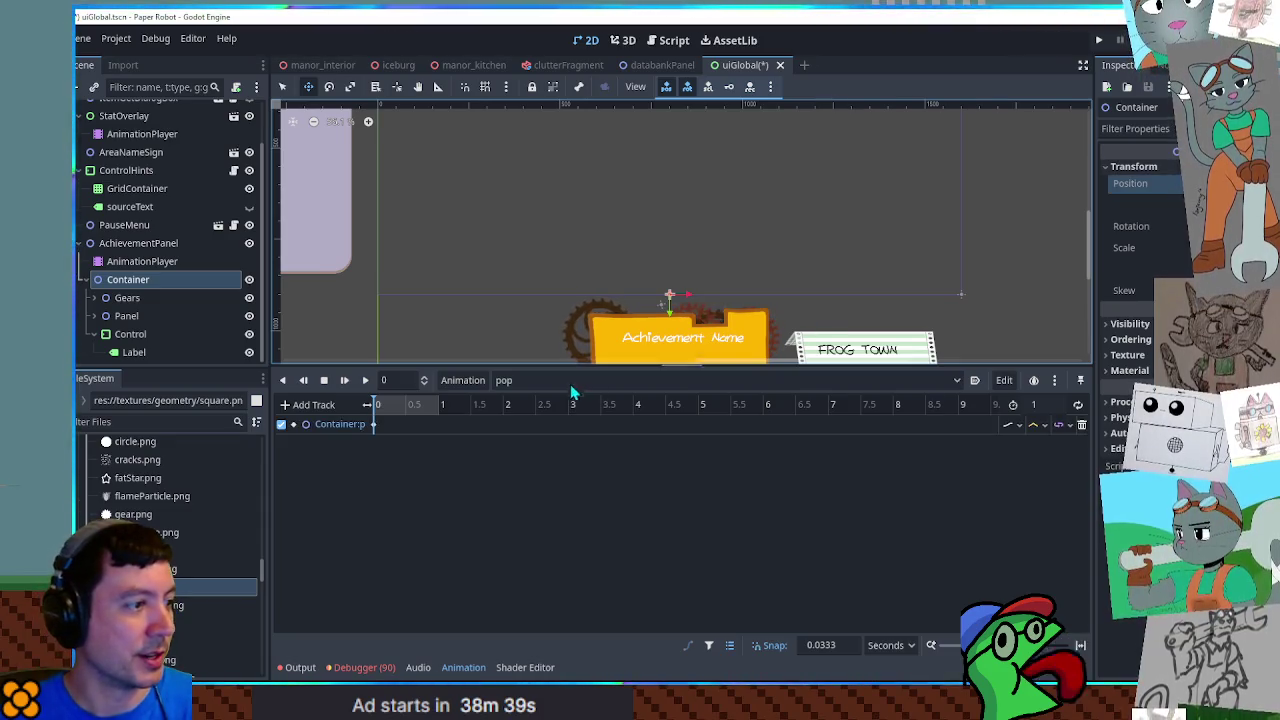
pyautogui.click(1060, 403)
pyautogui.write('4')
pyautogui.press('Return')
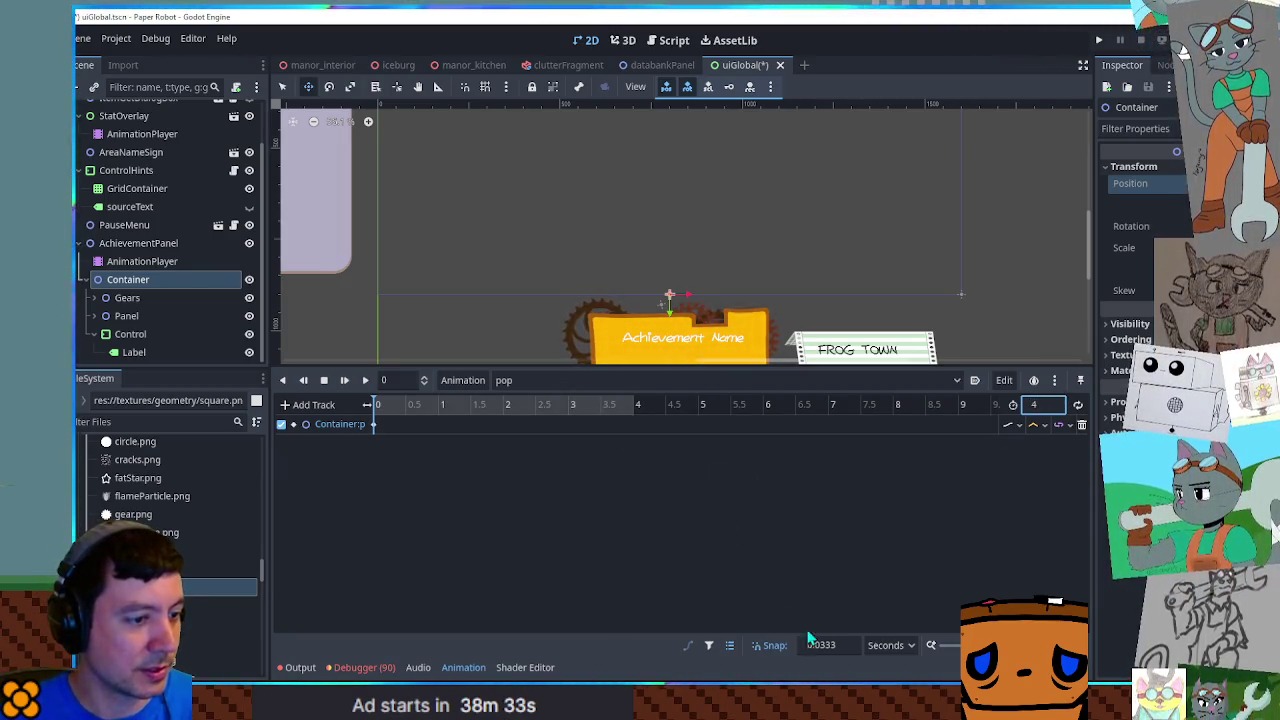
pyautogui.write('0.1')
# Insert a position key at 4 s and adjust the banner position for the early keyframe
pyautogui.rightClick(638, 432)
pyautogui.click(640, 435)
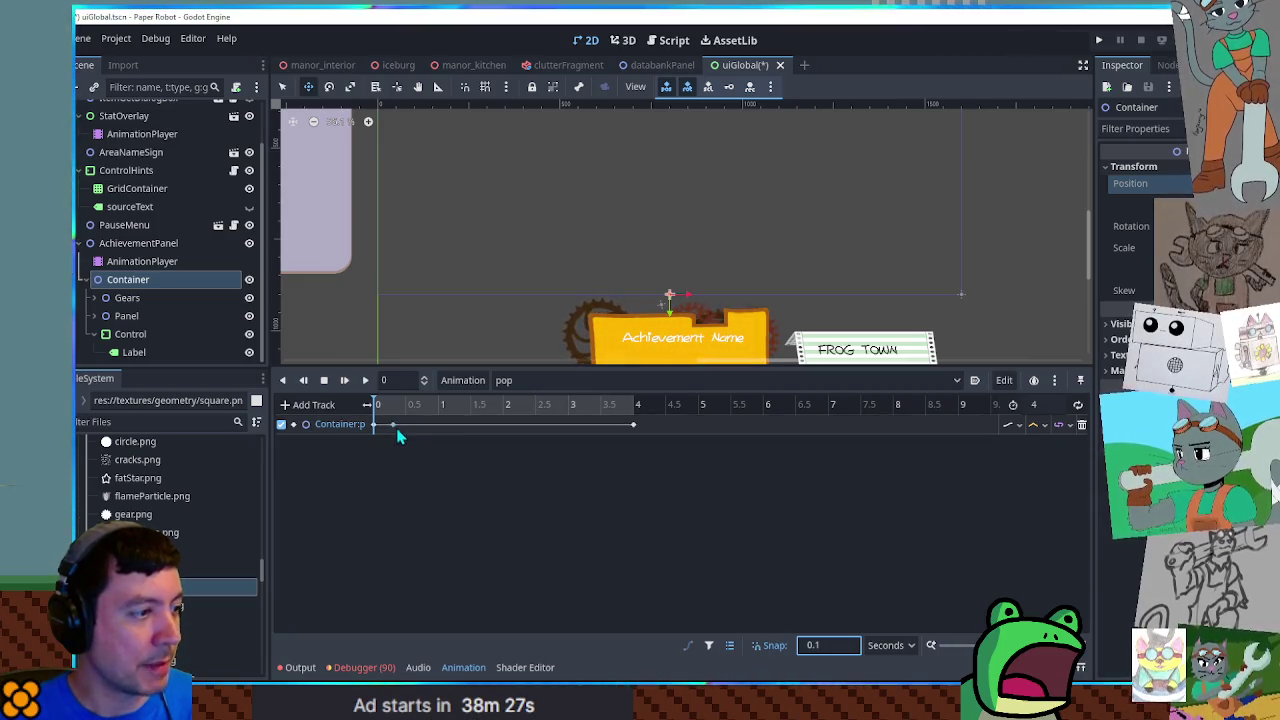
pyautogui.click(400, 431)
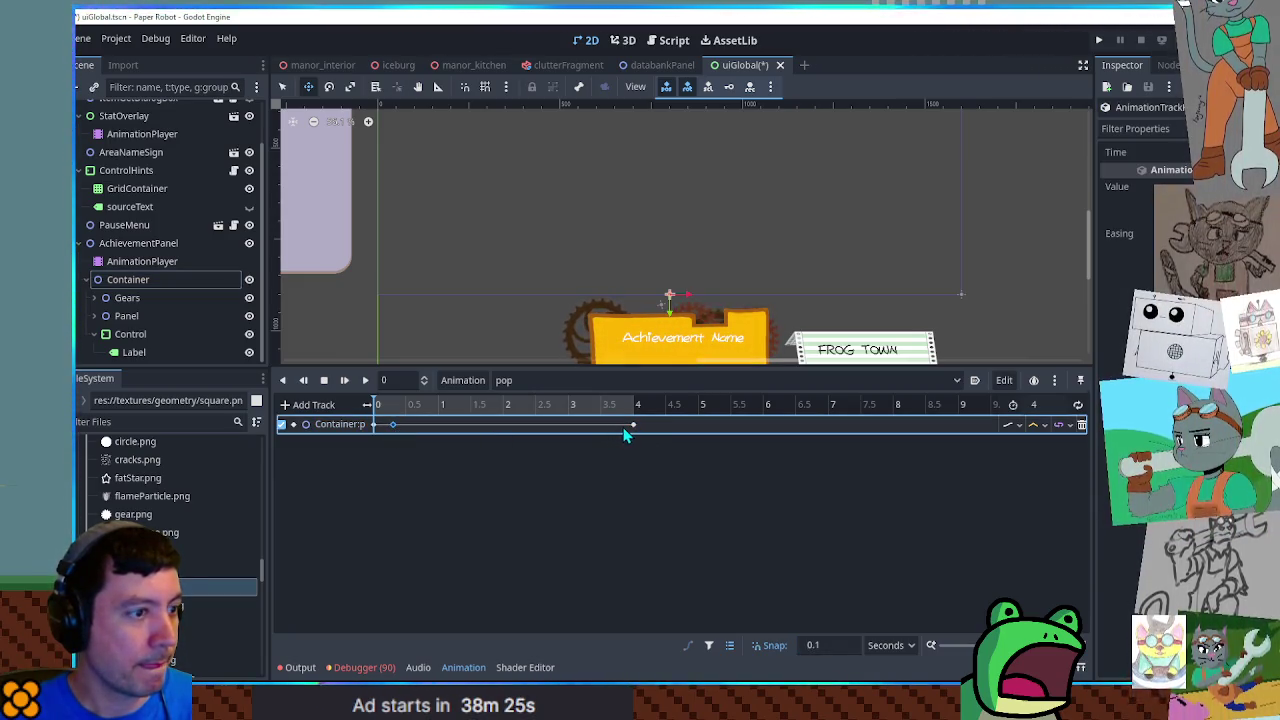
pyautogui.click(149, 280)
pyautogui.moveTo(673, 337)
pyautogui.mouseDown()
pyautogui.moveTo(672, 252)
pyautogui.moveTo(672, 279)
pyautogui.mouseUp()
pyautogui.rightClick(471, 428)
pyautogui.click(384, 430)
pyautogui.moveTo(392, 424)
pyautogui.mouseDown()
pyautogui.moveTo(477, 432)
pyautogui.moveTo(391, 433)
pyautogui.mouseUp()
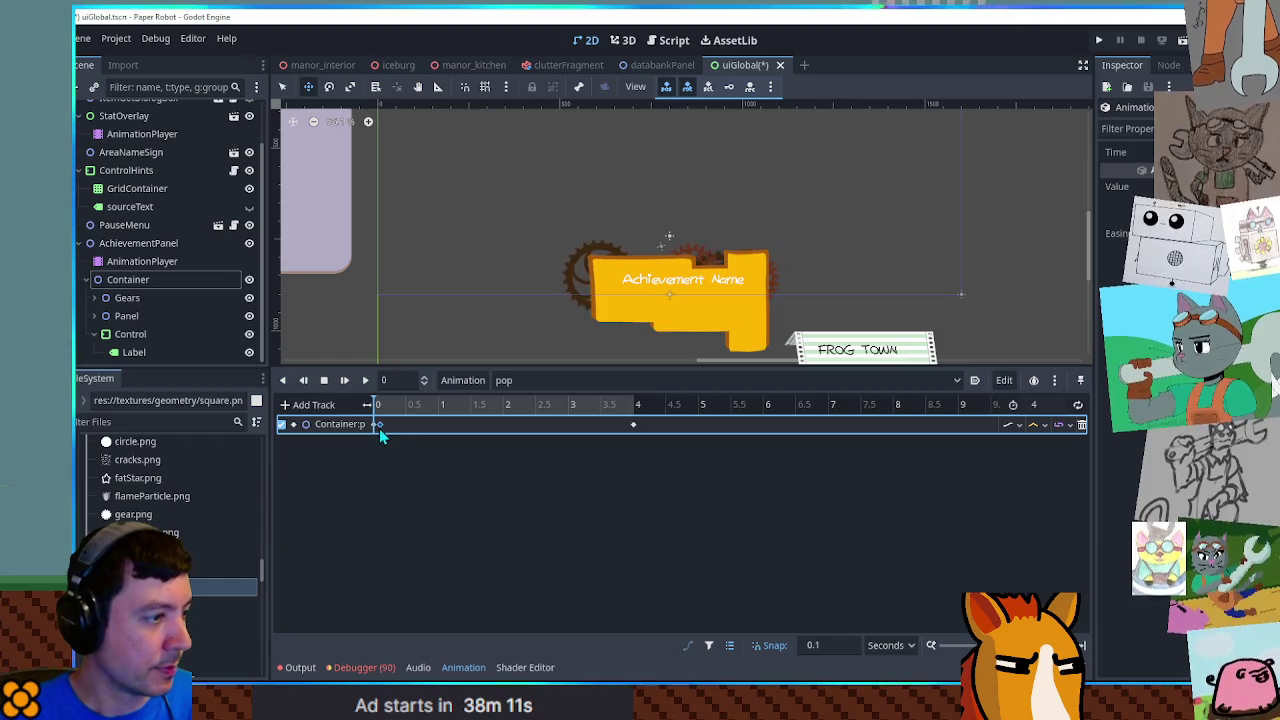
pyautogui.click(612, 409)
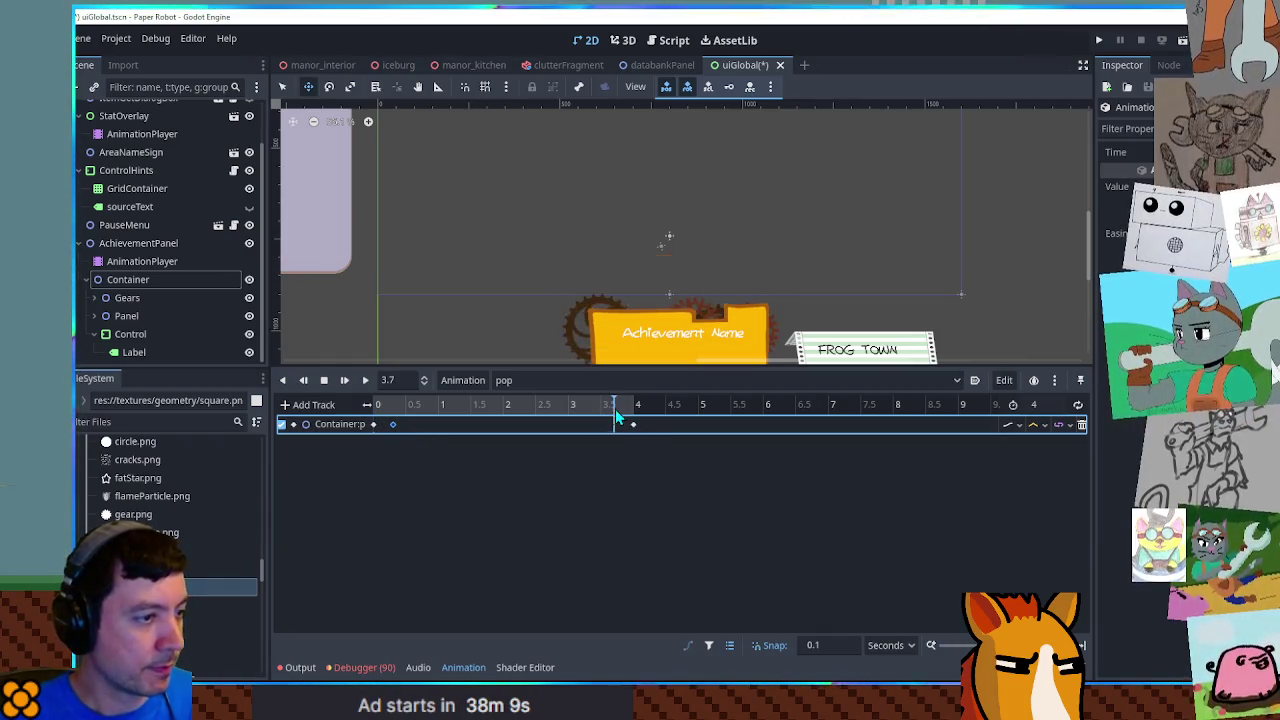
# Insert a Container position key at 3.7 s and set the track interpolation to Cubic
pyautogui.rightClick(616, 424)
pyautogui.click(622, 430)
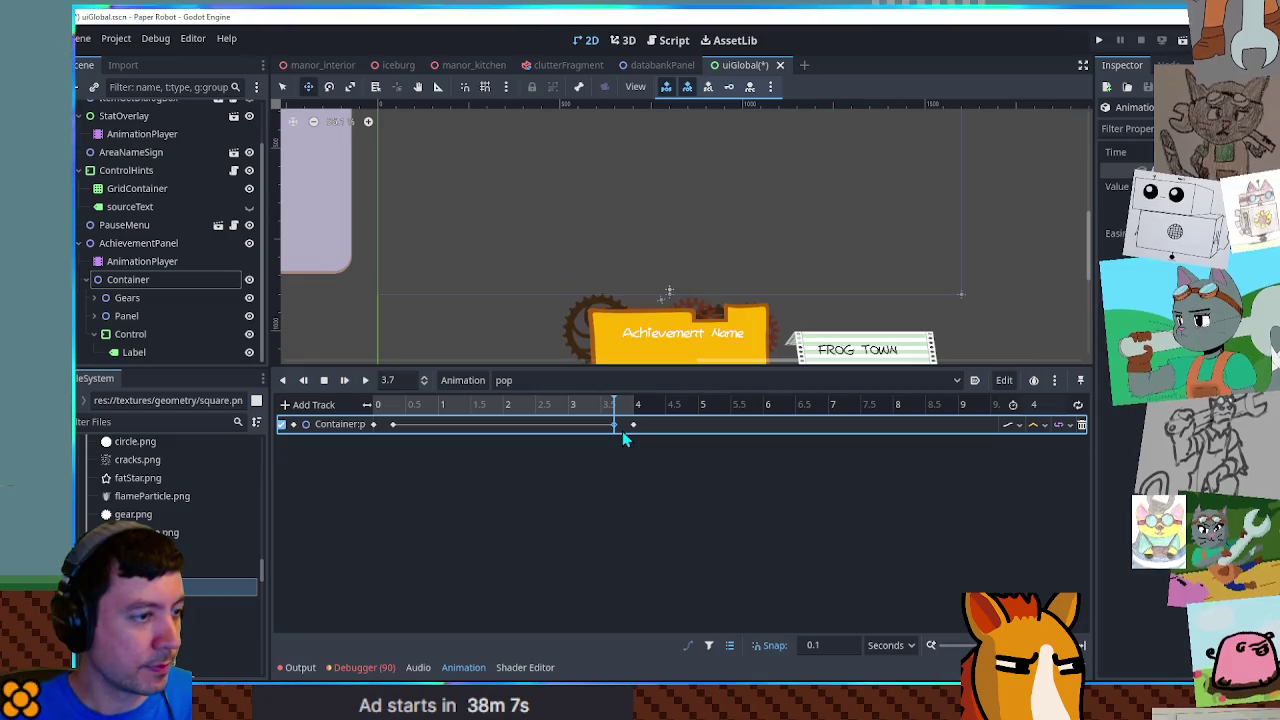
pyautogui.click(365, 381)
pyautogui.click(1038, 424)
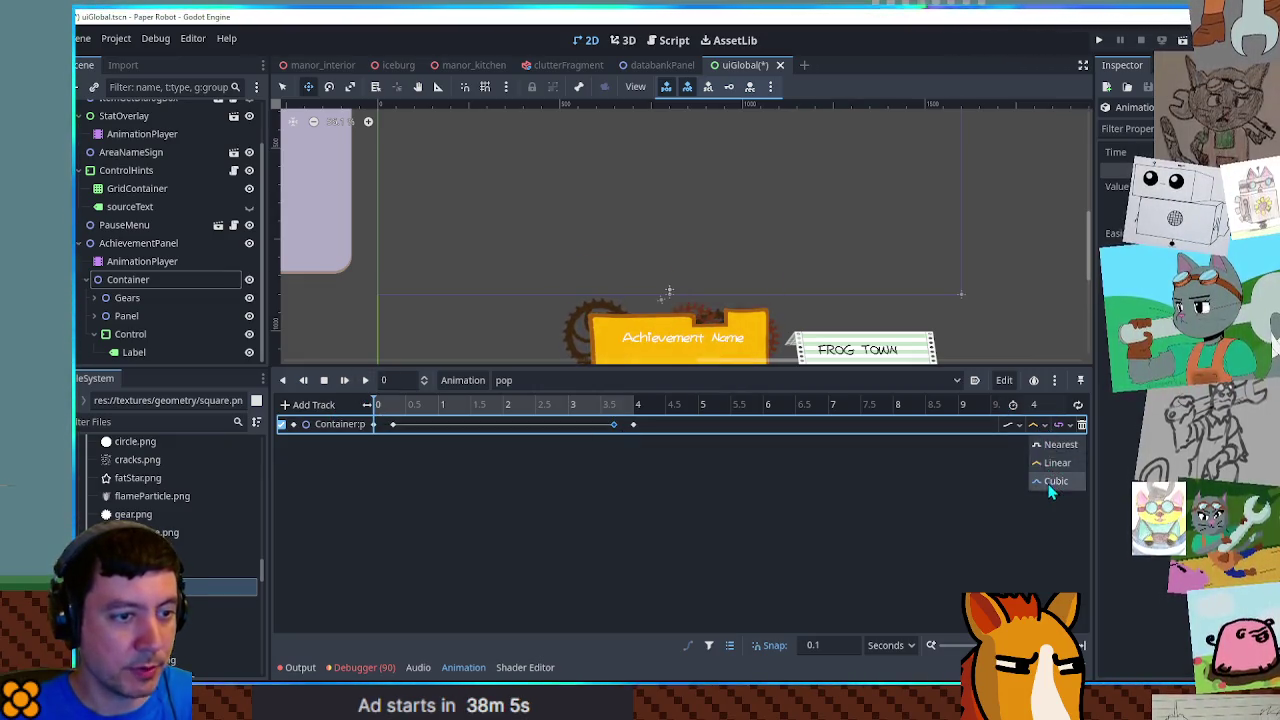
pyautogui.click(1048, 484)
# Preview the pop animation from the start to check the rise and drop
pyautogui.click(366, 385)
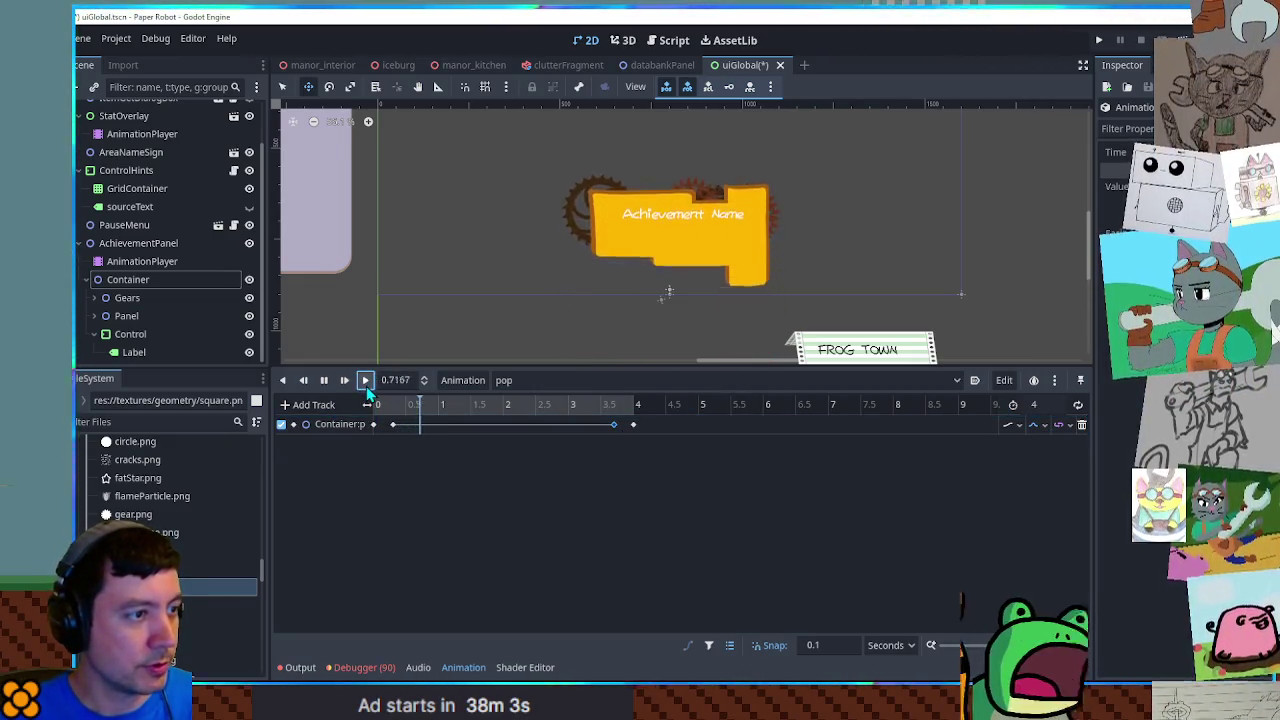
pyautogui.click(398, 429)
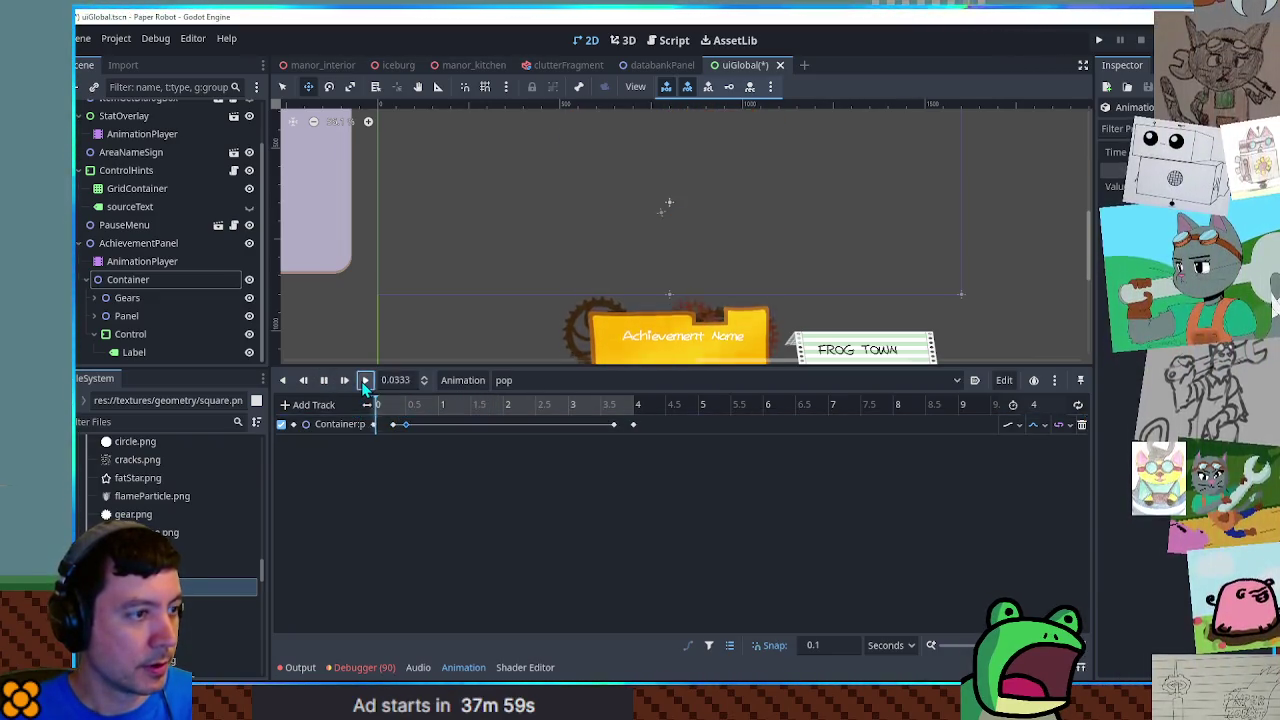
pyautogui.click(366, 382)
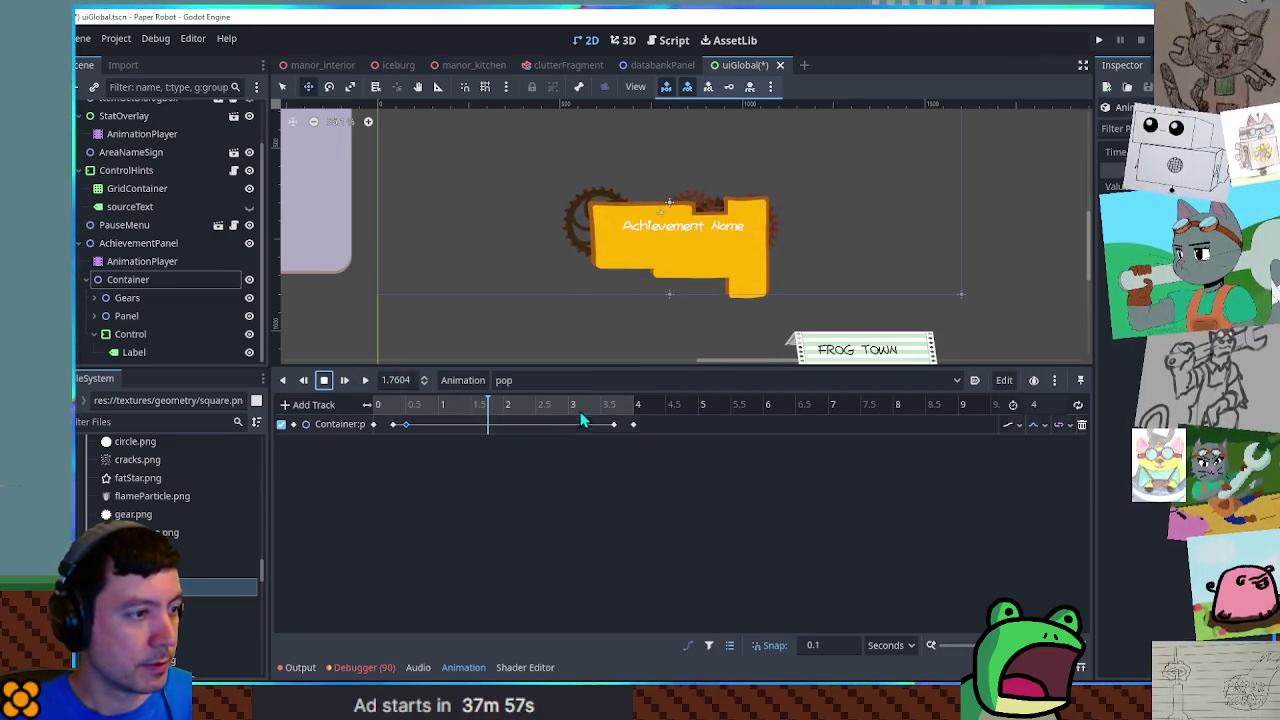
pyautogui.click(605, 410)
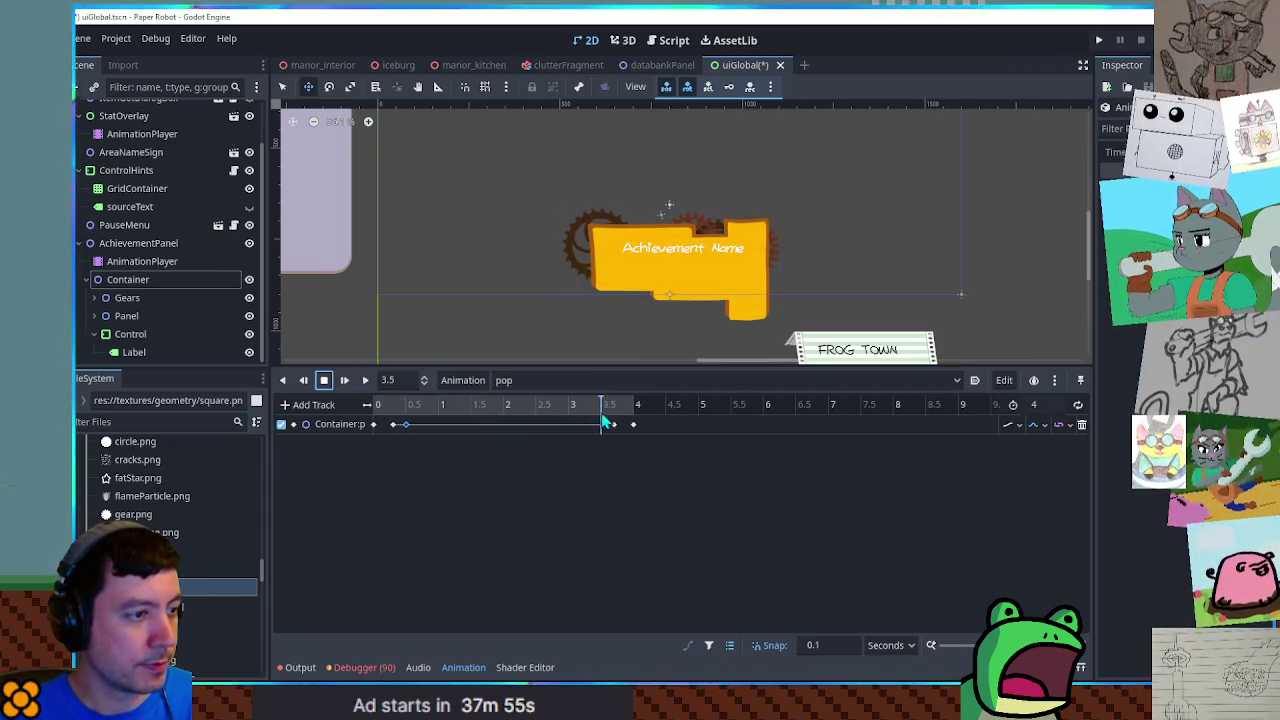
pyautogui.moveTo(605, 423)
pyautogui.mouseDown()
pyautogui.moveTo(417, 416)
pyautogui.moveTo(372, 400)
pyautogui.mouseUp()
pyautogui.click(366, 386)
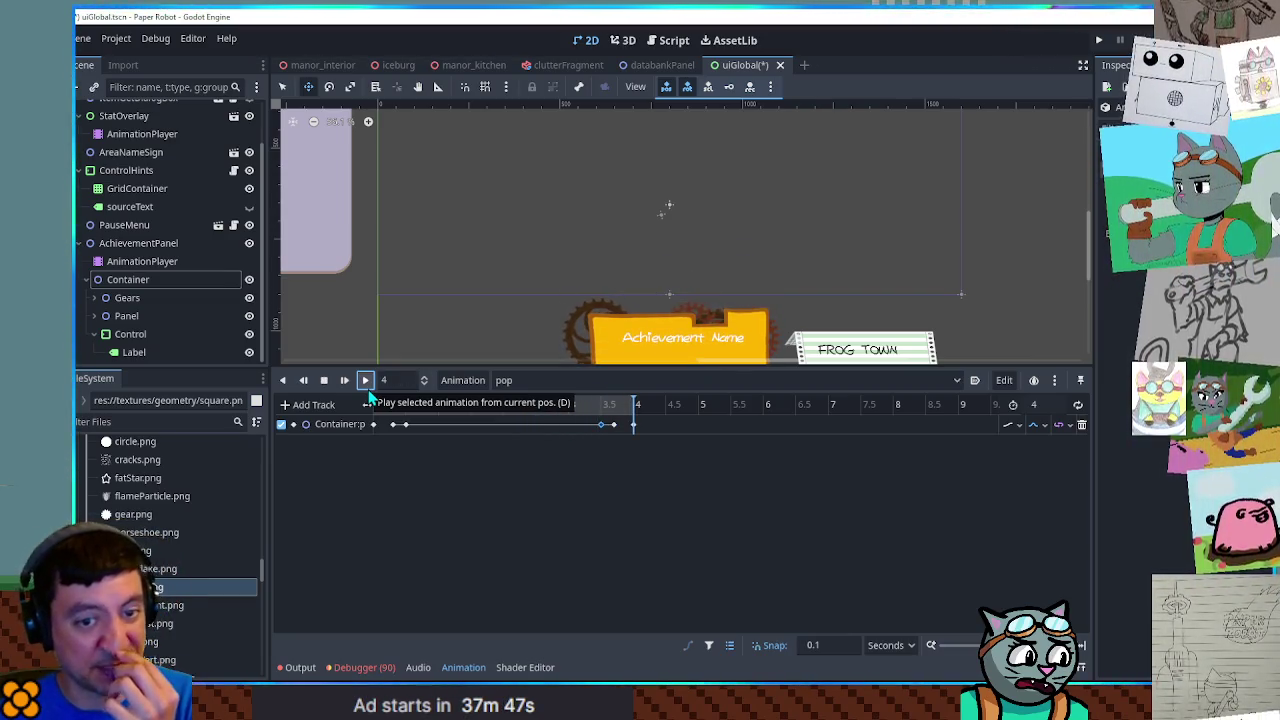
# Save the uiGlobal scene, keeping the AnimationPlayer name unchanged
pyautogui.click(150, 262)
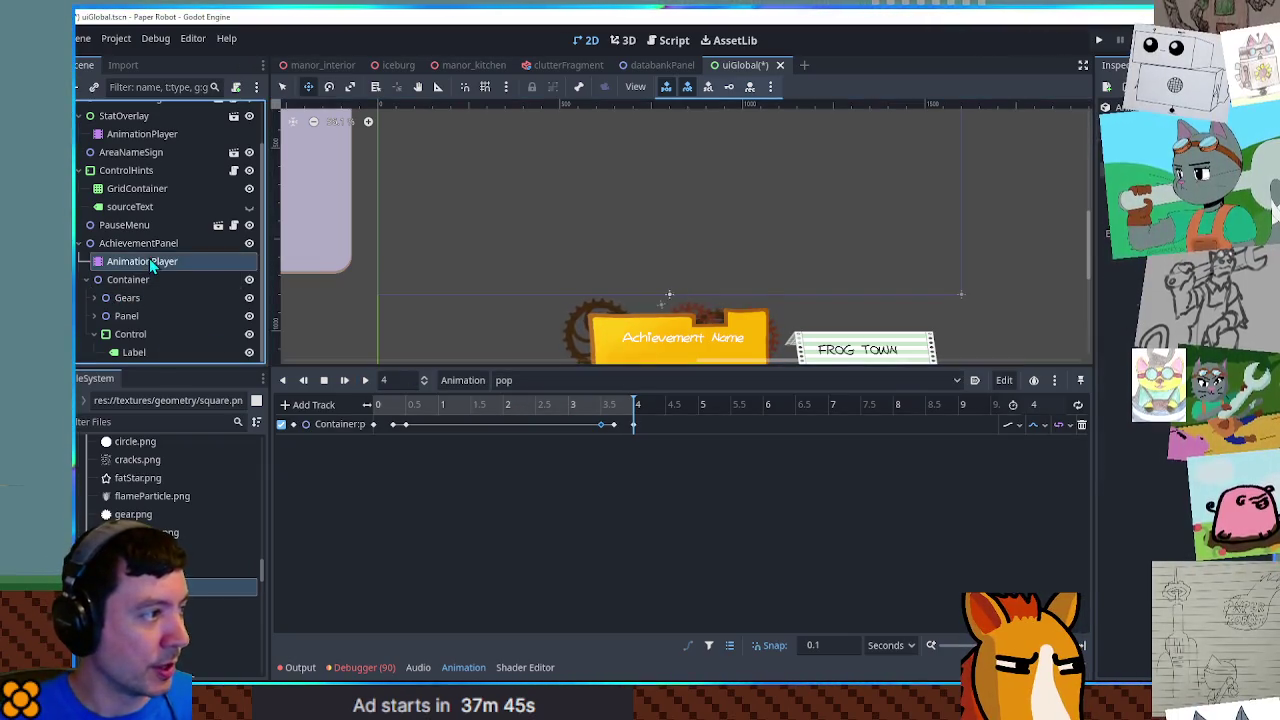
pyautogui.hotkey('ctrl', 's')
pyautogui.press('F2')
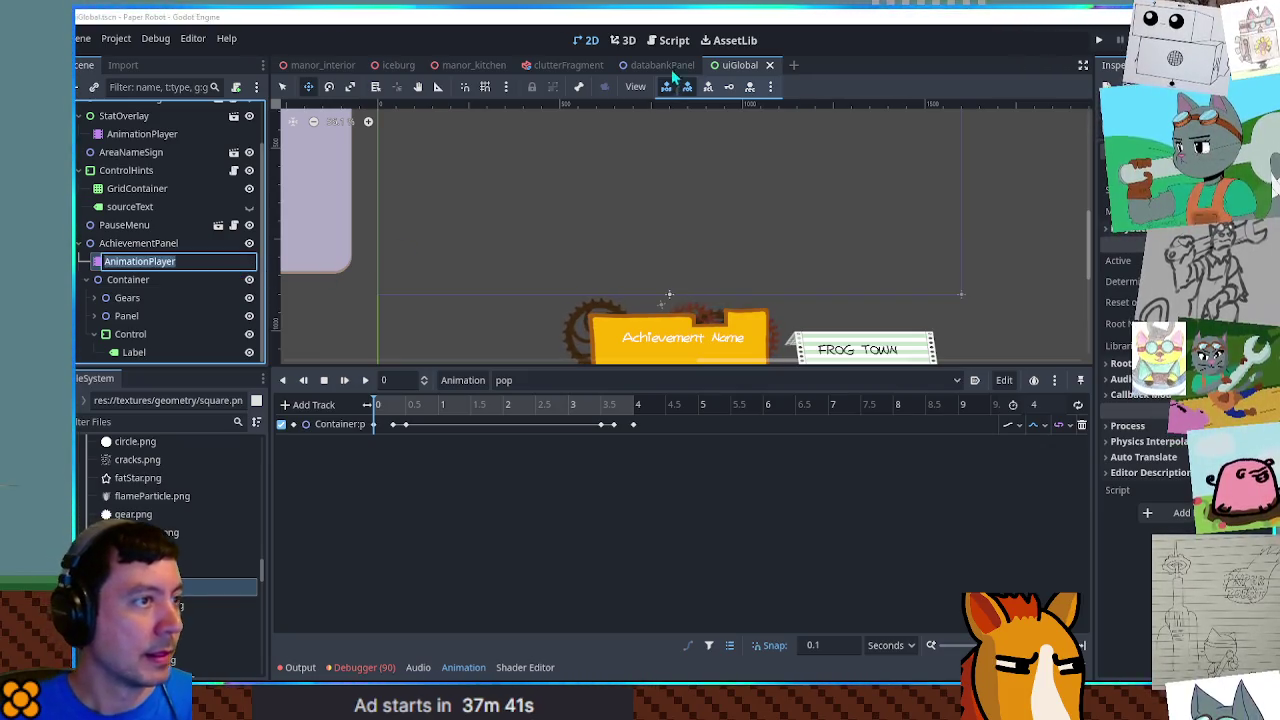
pyautogui.press('Escape')
# In uiGlobal.gd, declare a displayAP variable of type AnimationPlayer below displayLabel
pyautogui.moveTo(663, 67)
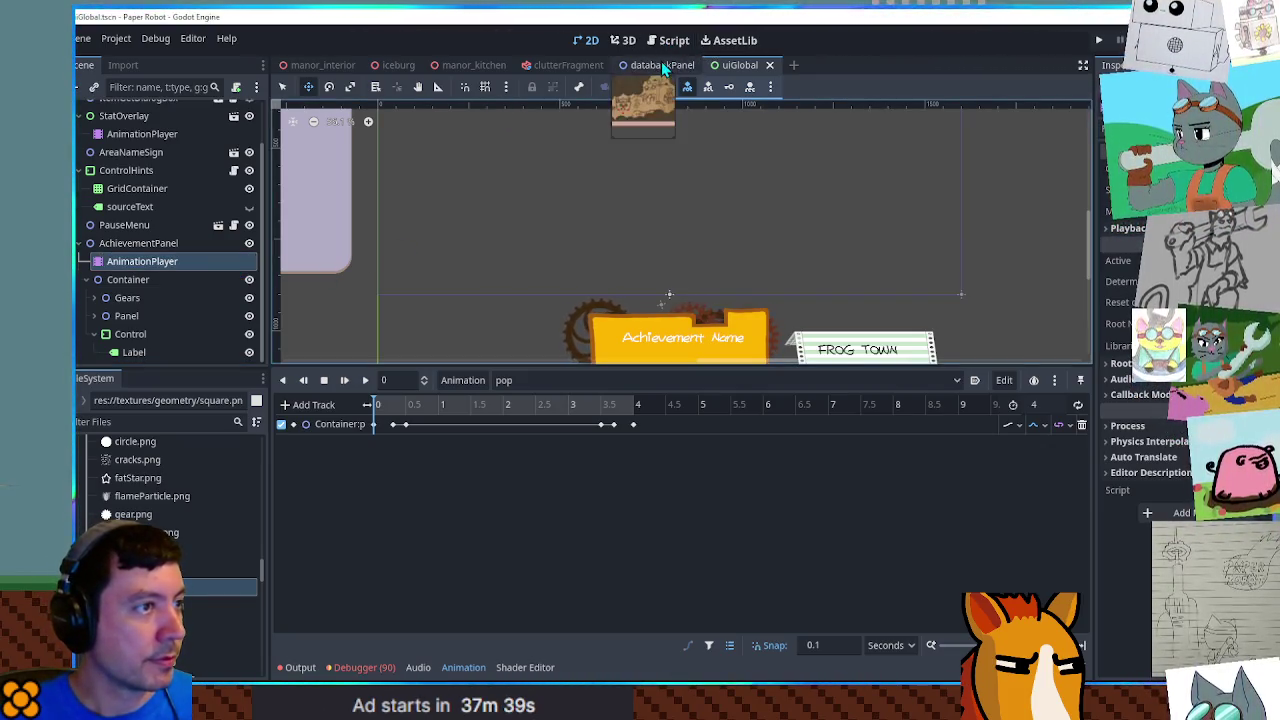
pyautogui.click(667, 40)
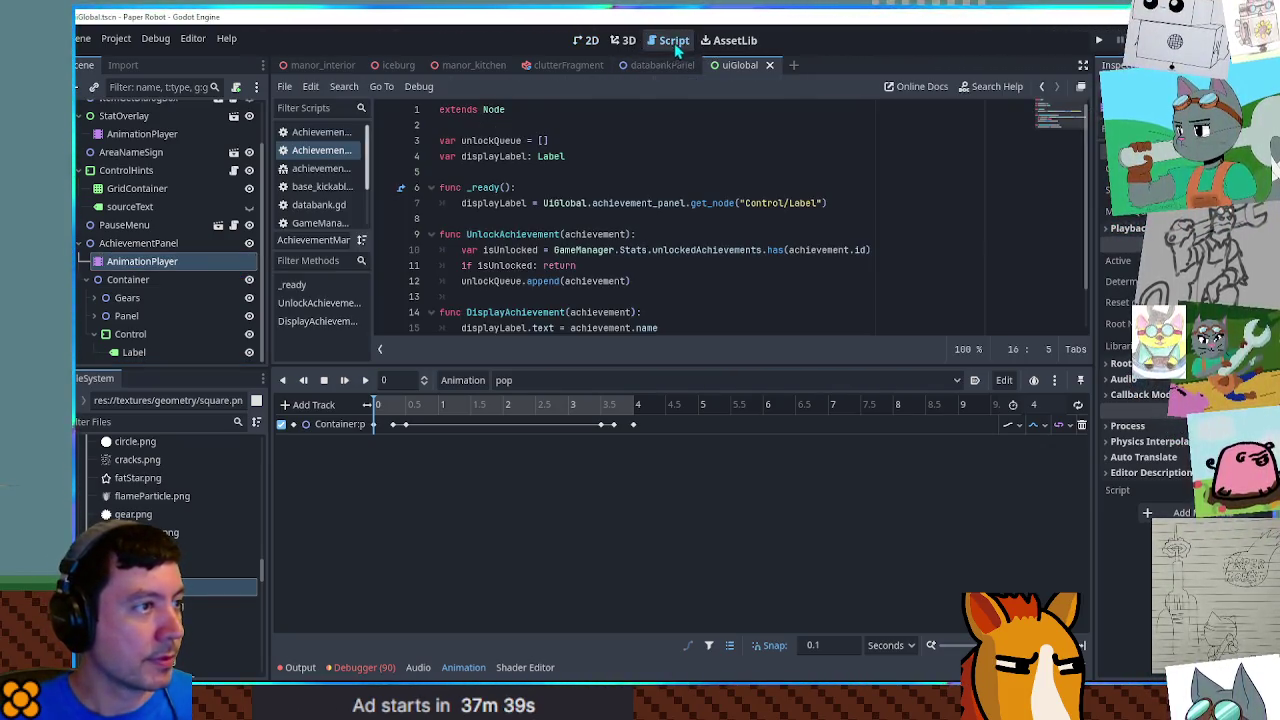
pyautogui.doubleClick(800, 204)
pyautogui.click(497, 158)
pyautogui.doubleClick(497, 158)
pyautogui.click(578, 158)
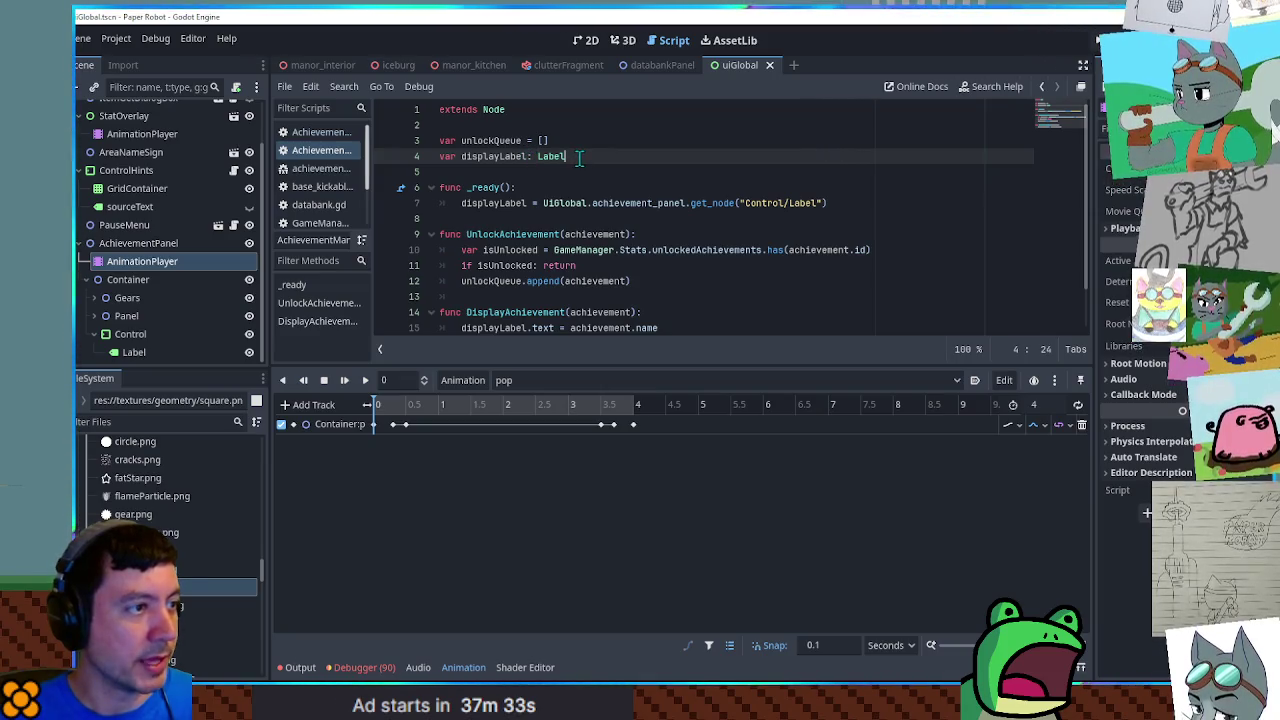
pyautogui.hotkey('ctrl', 'shift', 'd')
pyautogui.moveTo(500, 172); pyautogui.dragTo(530, 172)
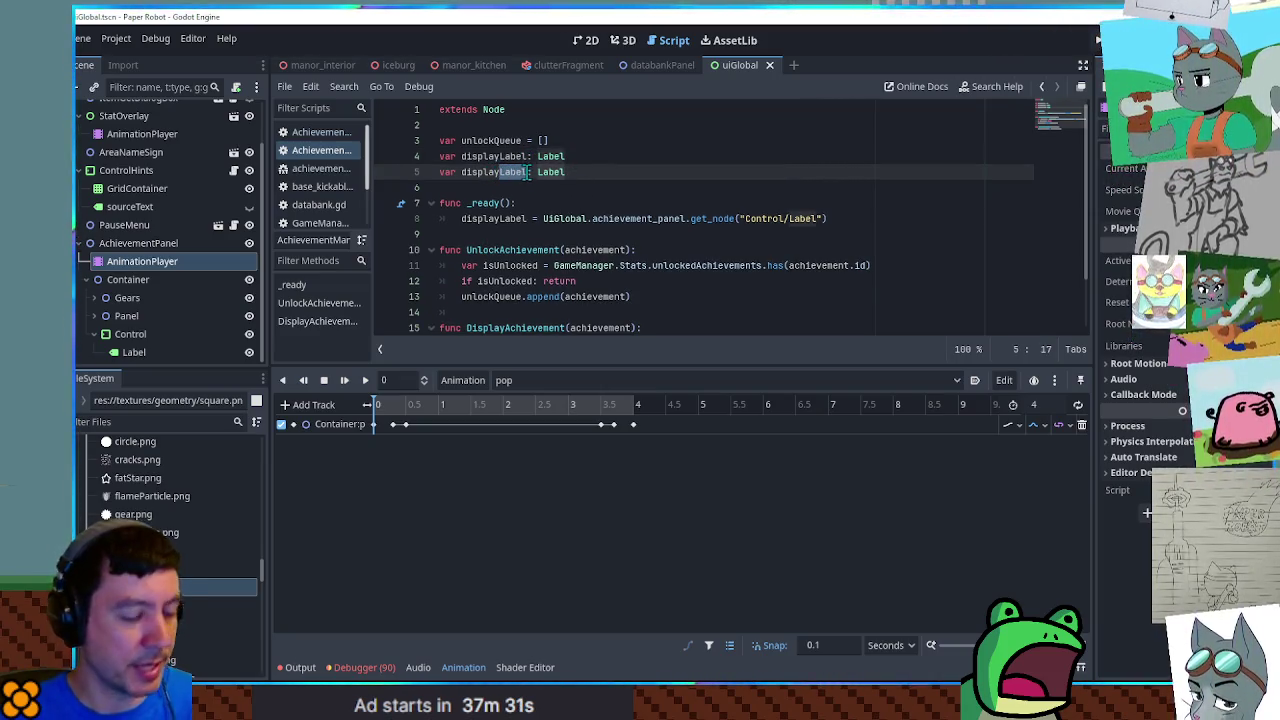
pyautogui.write('AP')
pyautogui.press('End')
pyautogui.hotkey('ctrl', 'BackSpace')
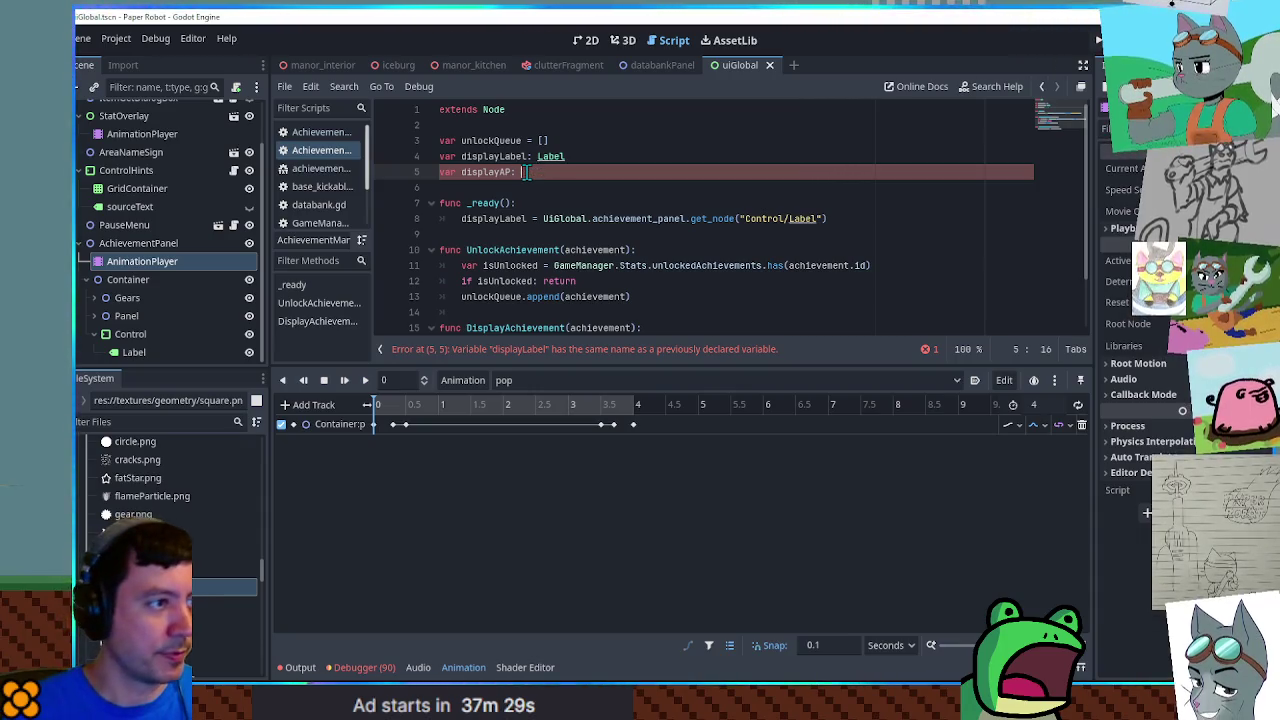
pyautogui.write('Animationp')
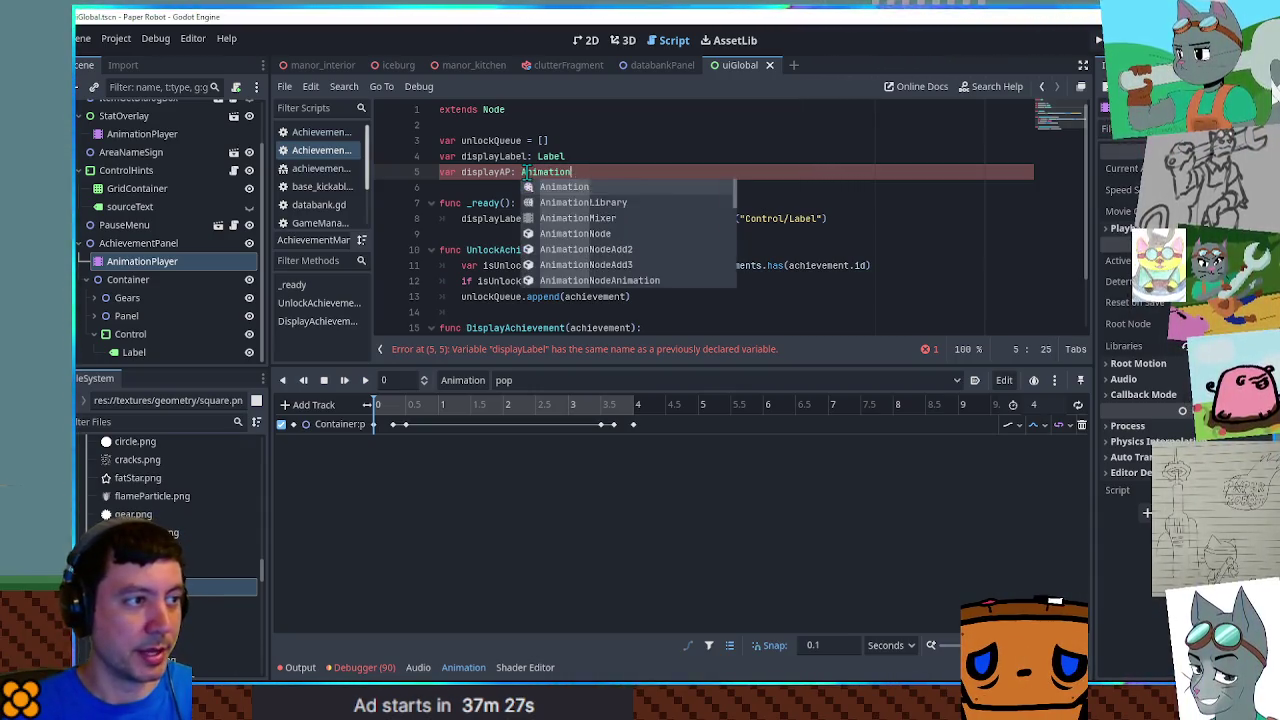
pyautogui.press('Return')
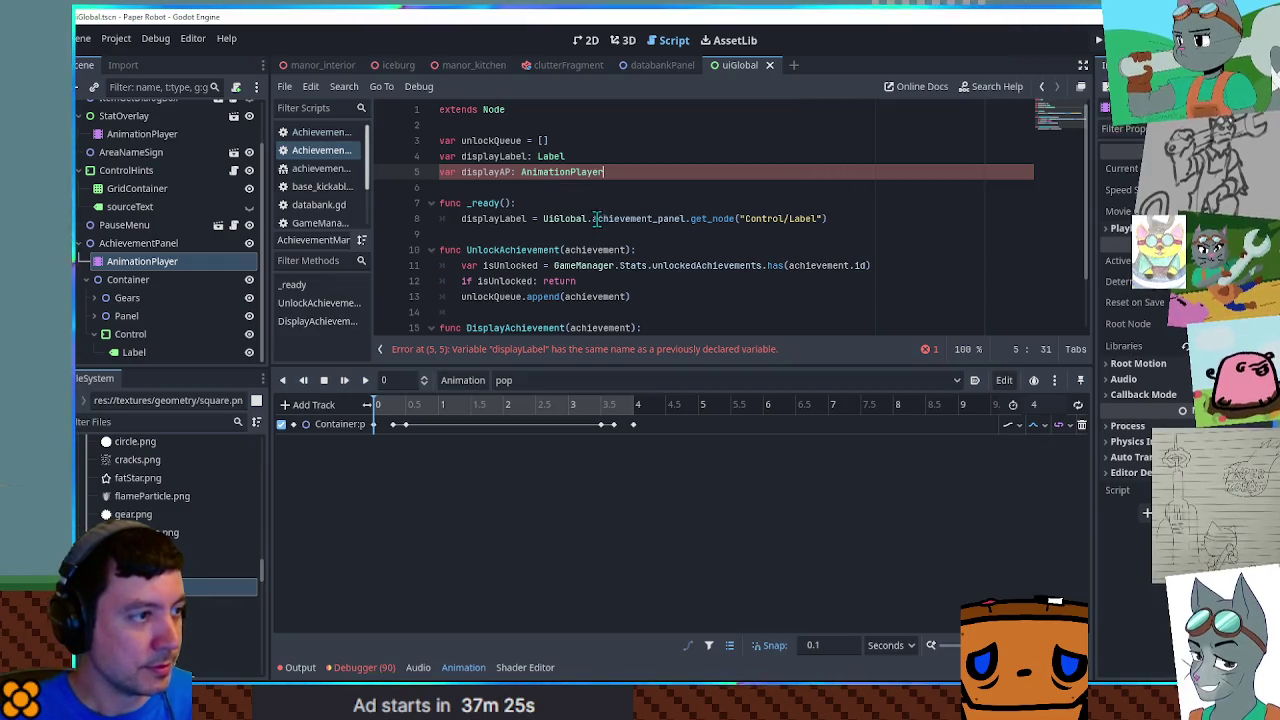
# Assign displayAP to the AnimationPlayer node path, copied from the displayLabel assignment
pyautogui.click(597, 218)
pyautogui.hotkey('ctrl', 'd')
pyautogui.click(496, 186)
pyautogui.doubleClick(487, 172)
pyautogui.hotkey('ctrl', 'c')
pyautogui.doubleClick(492, 234)
pyautogui.hotkey('ctrl', 'v')
pyautogui.moveTo(807, 234); pyautogui.dragTo(729, 234)
pyautogui.press('BackSpace')
pyautogui.write('AnimationPlayer')
pyautogui.doubleClick(486, 234)
# Add displayAP.play("pop") at the end of DisplayAchievement and collapse the bottom panel
pyautogui.scroll(-1, 537, 258)
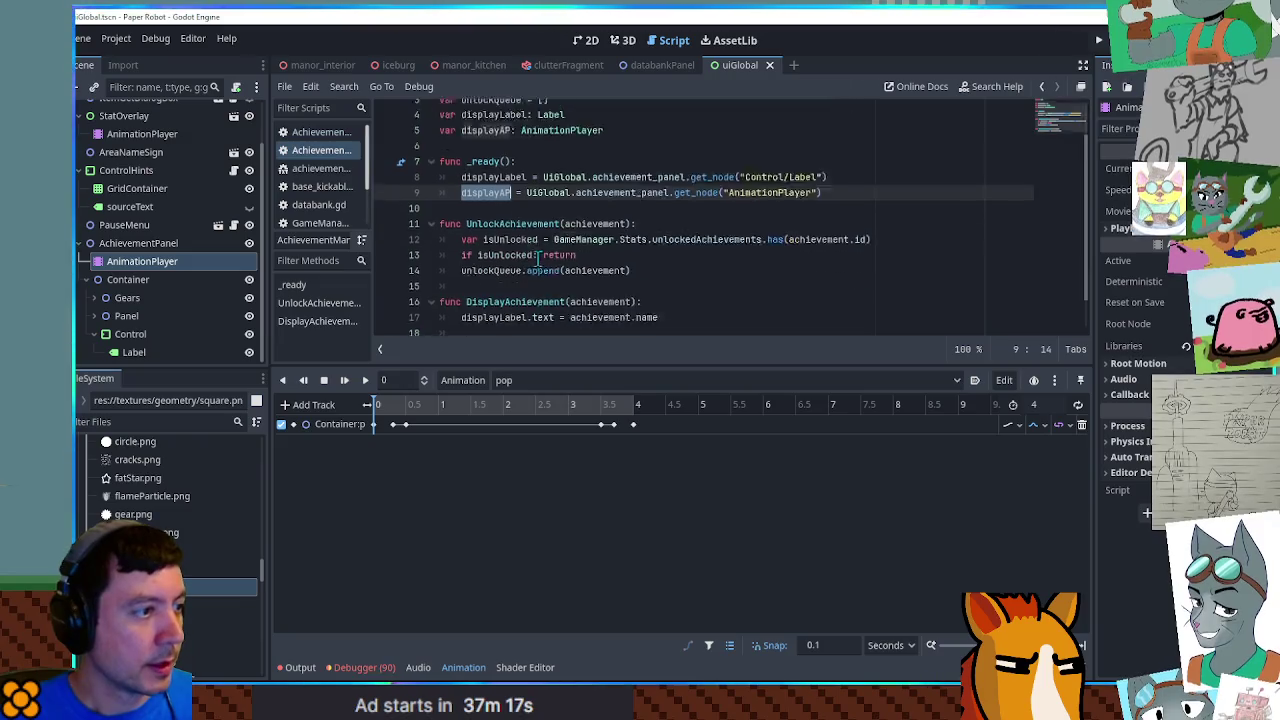
pyautogui.scroll(-3, 537, 258)
pyautogui.click(686, 286)
pyautogui.press('Return')
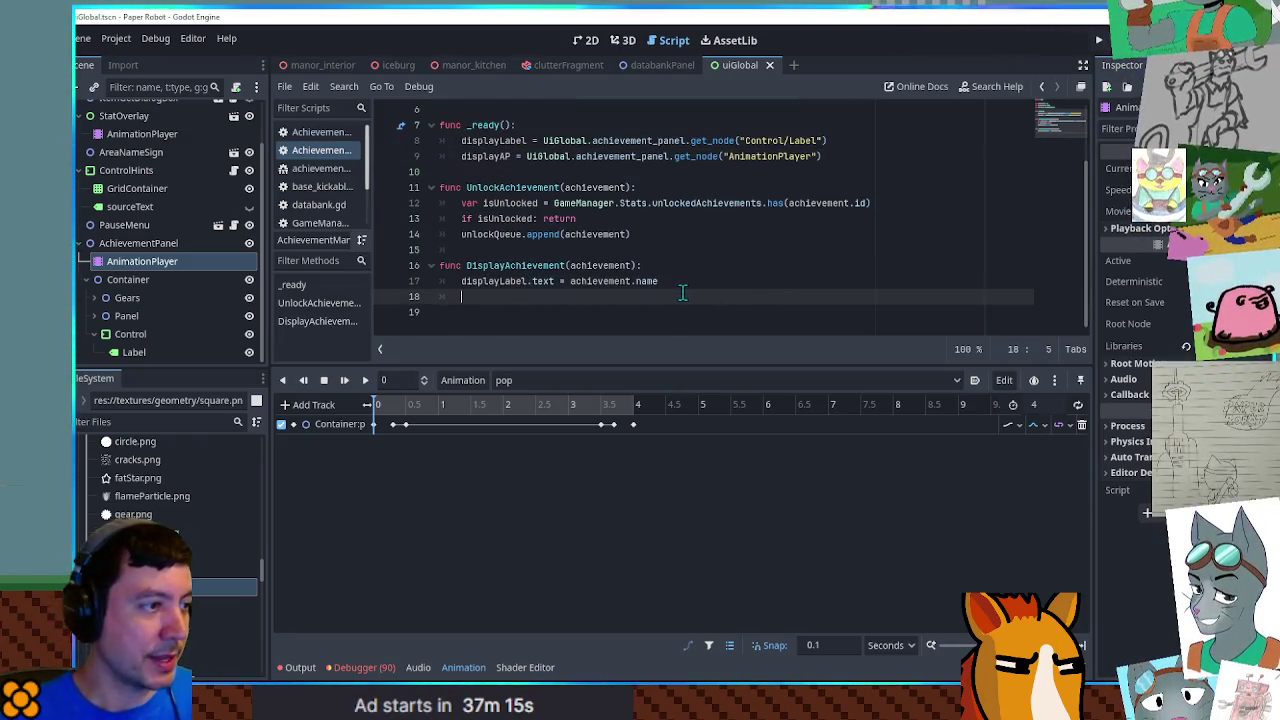
pyautogui.write('displayAP.play("pop')
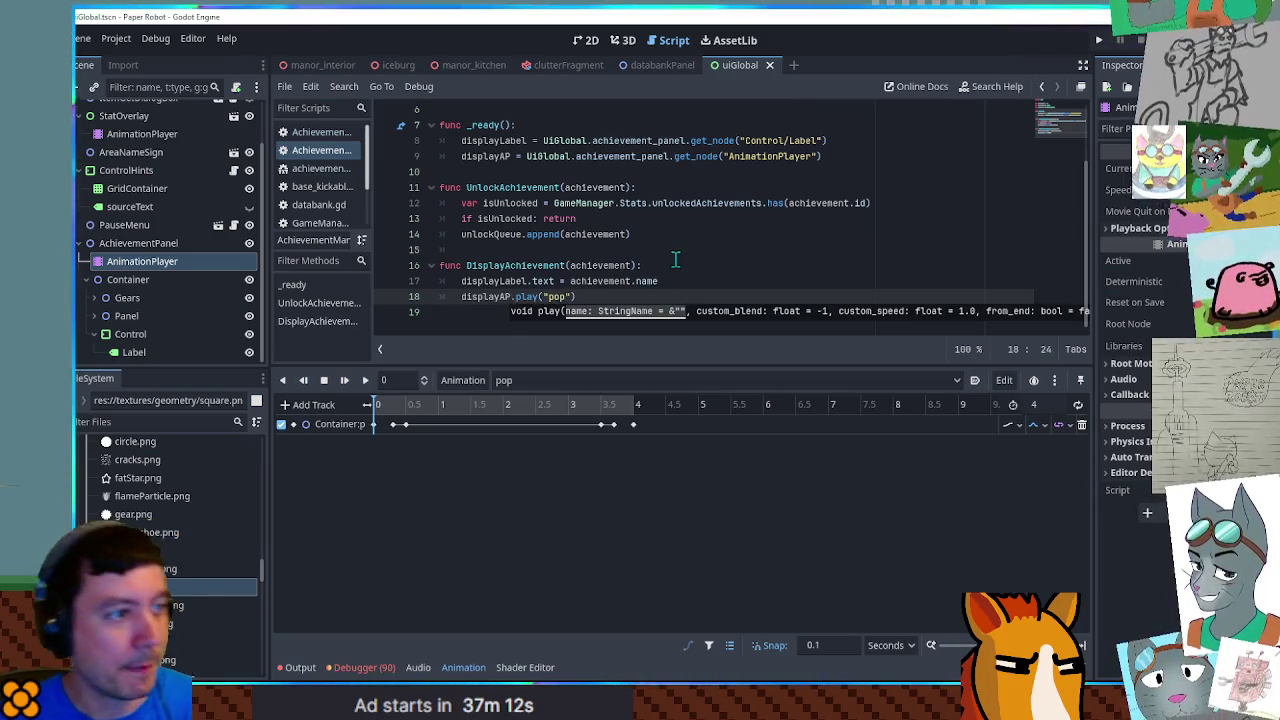
pyautogui.click(658, 296)
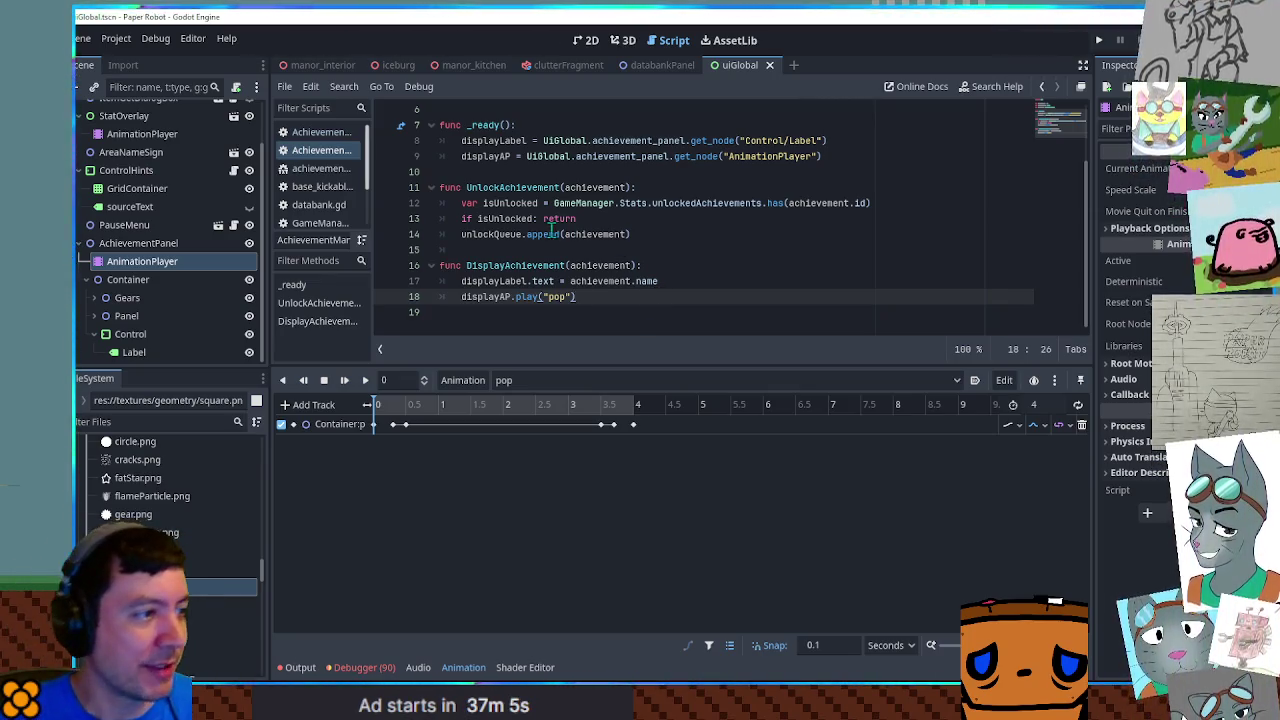
pyautogui.doubleClick(513, 266)
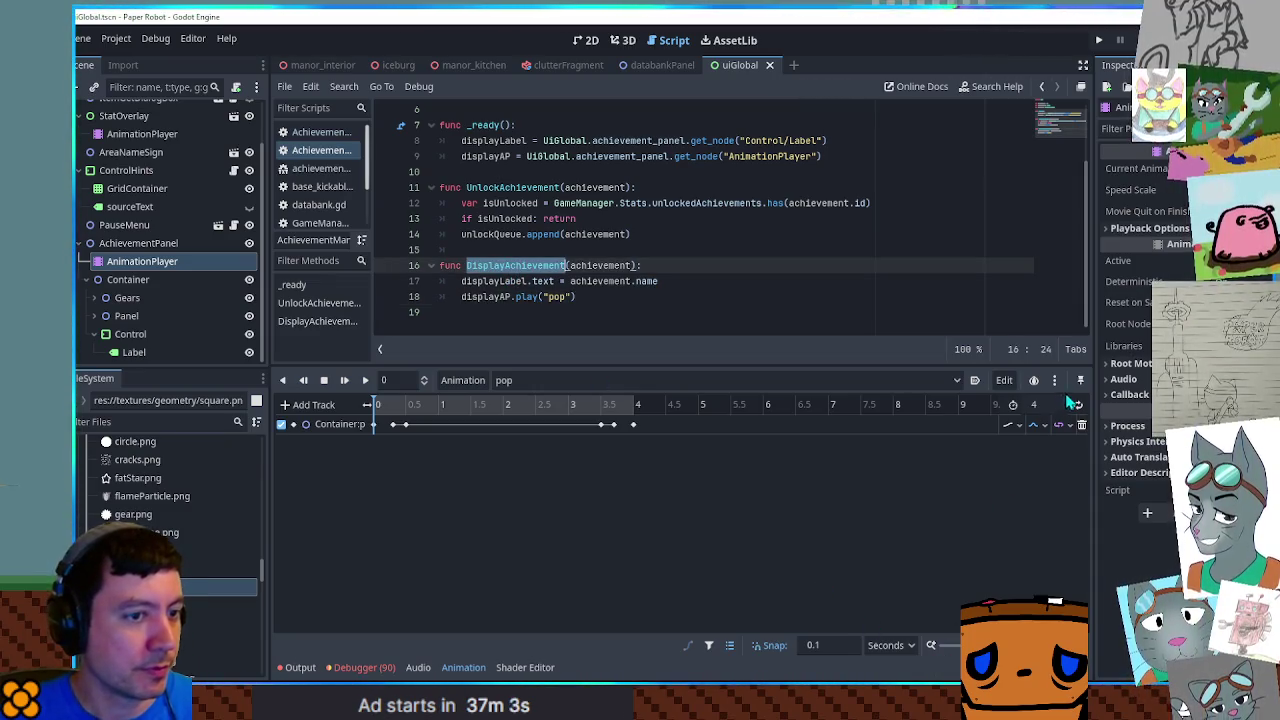
pyautogui.click(358, 667)
pyautogui.click(358, 667)
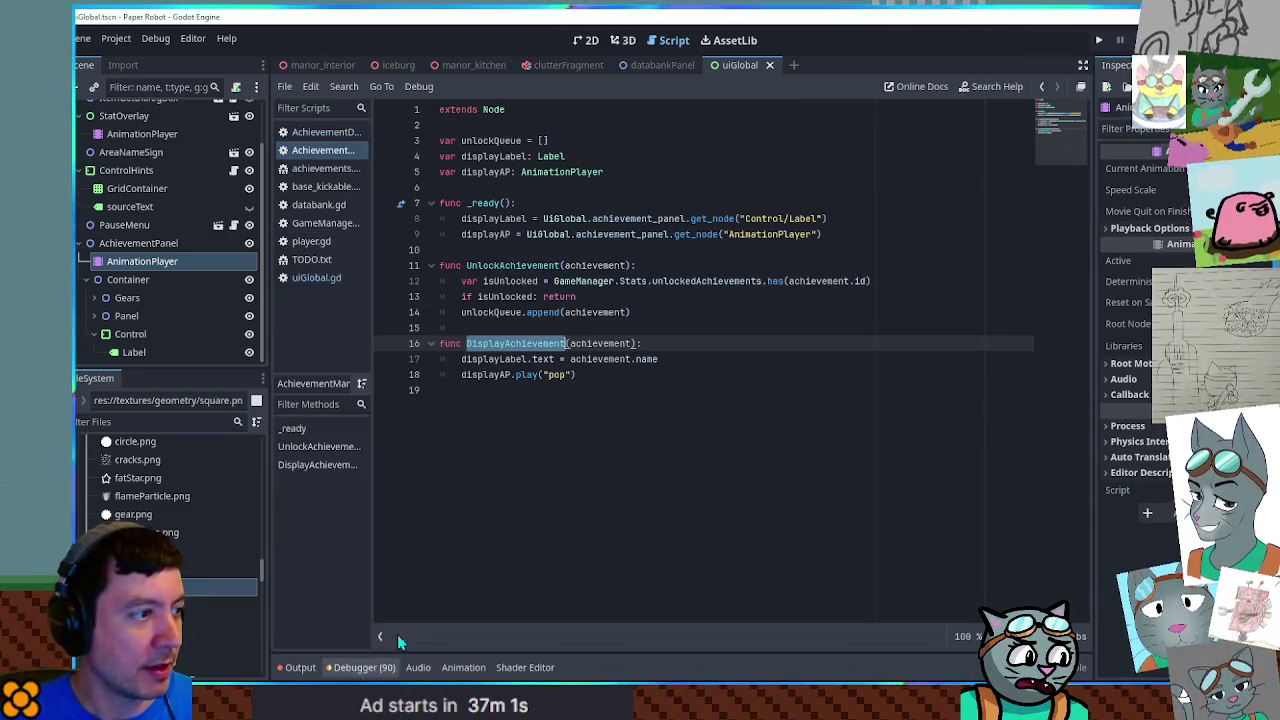
# Add func ProcessQueue() that returns when unlockQueue.size() == 0
pyautogui.click(609, 446)
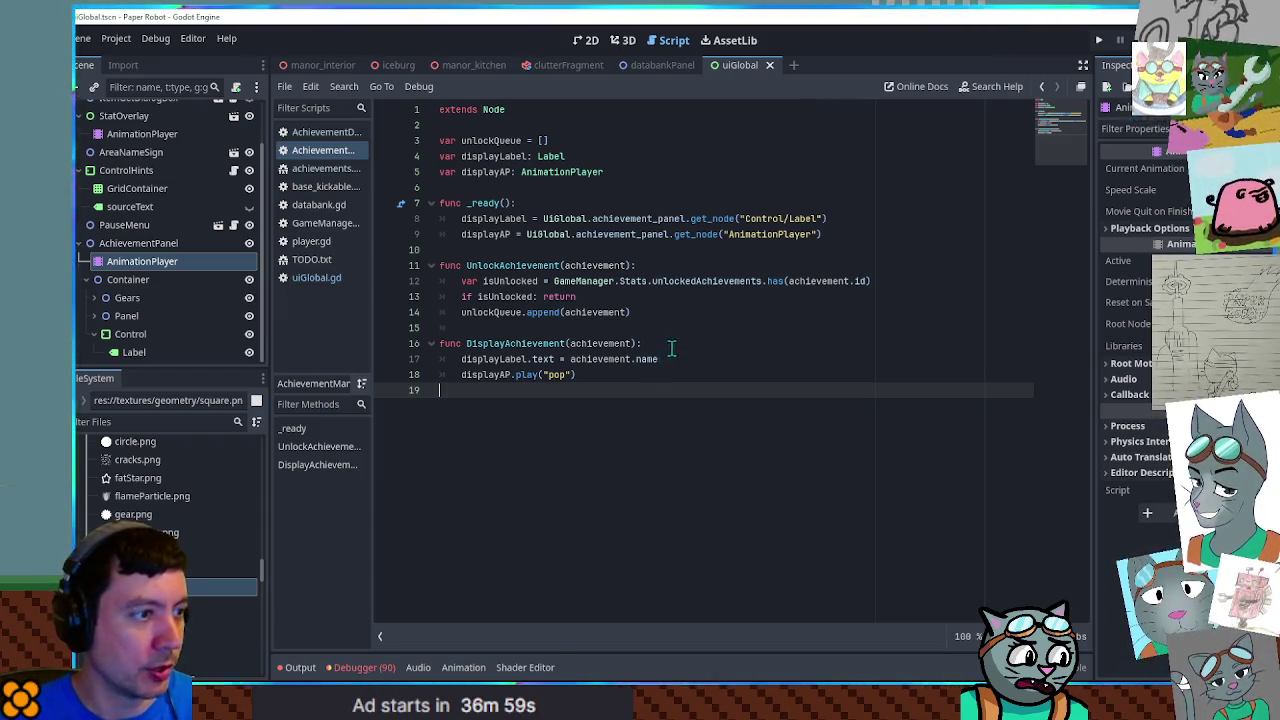
pyautogui.press('Return')
pyautogui.press('Return')
pyautogui.write('func ')
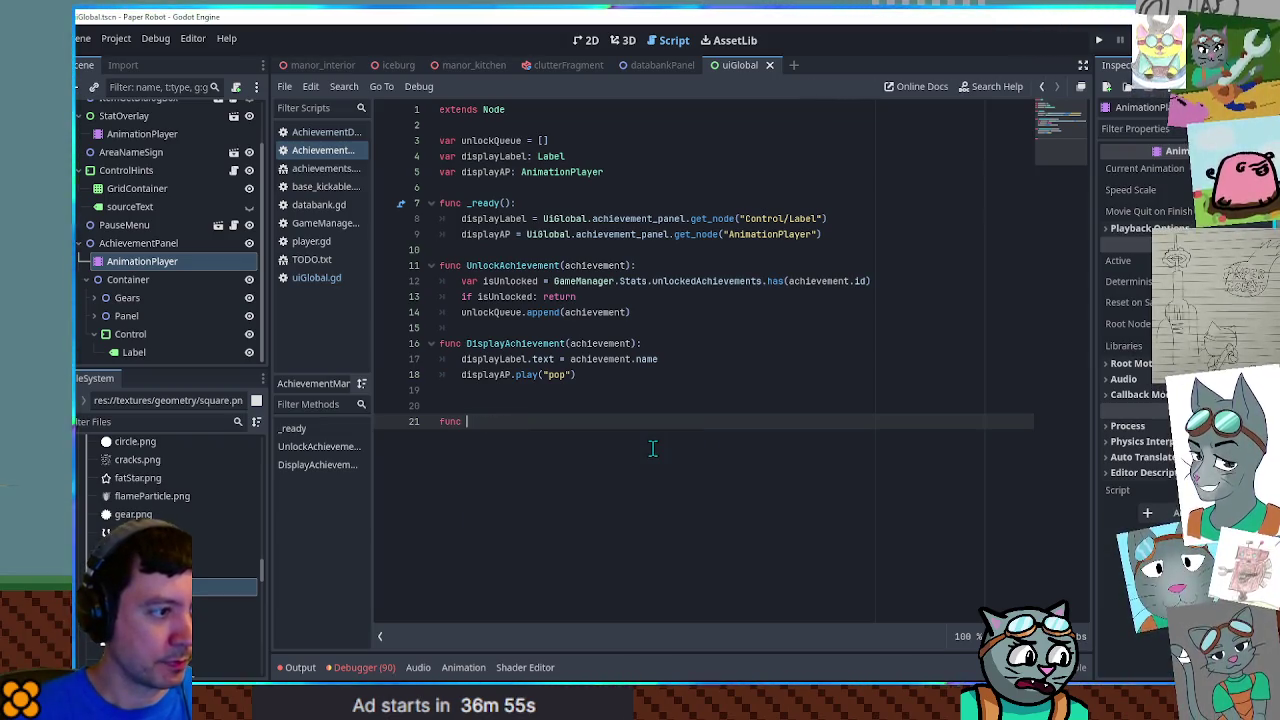
pyautogui.write('processQueQueue:')
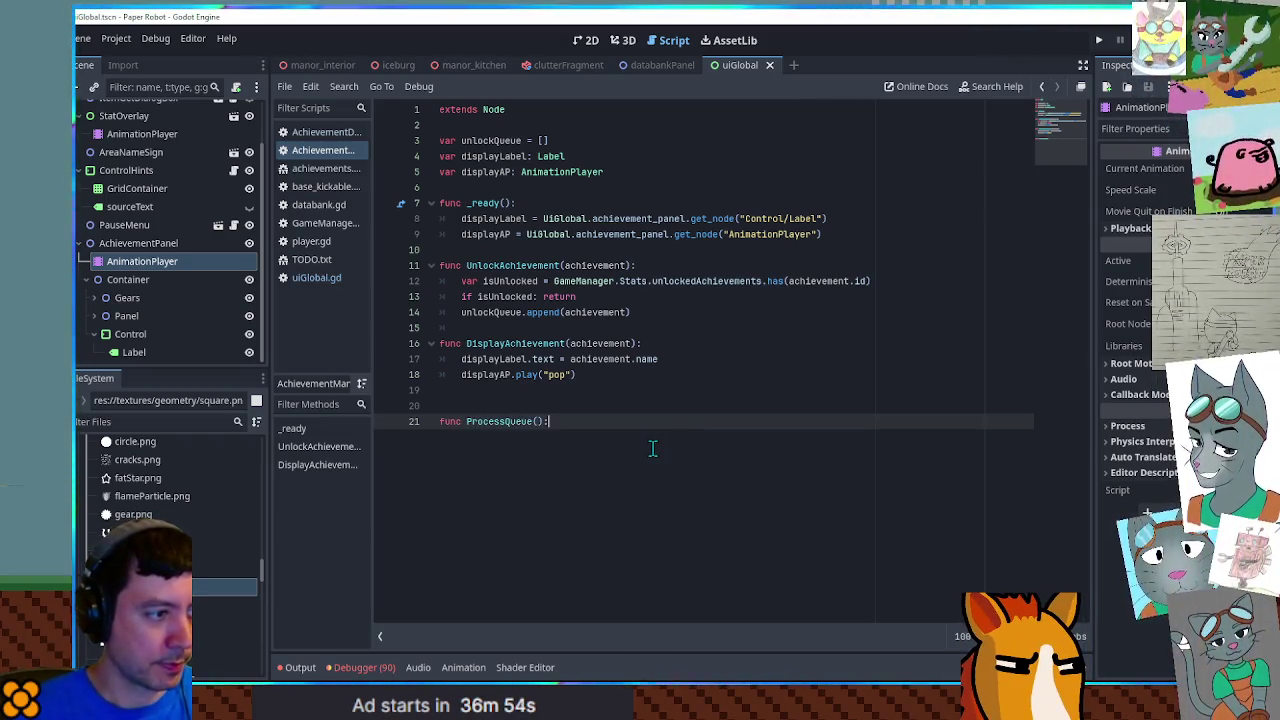
pyautogui.press('Return')
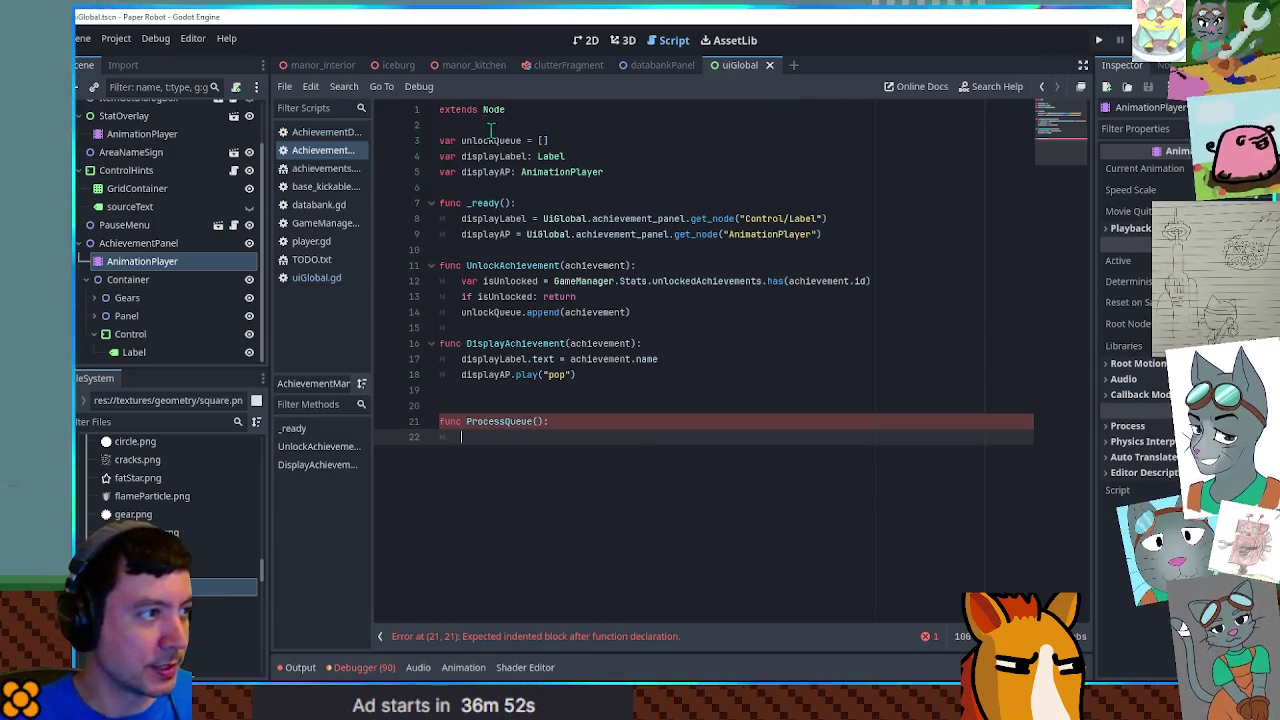
pyautogui.doubleClick(491, 140)
pyautogui.click(506, 436)
pyautogui.write('if unlockQueue.s')
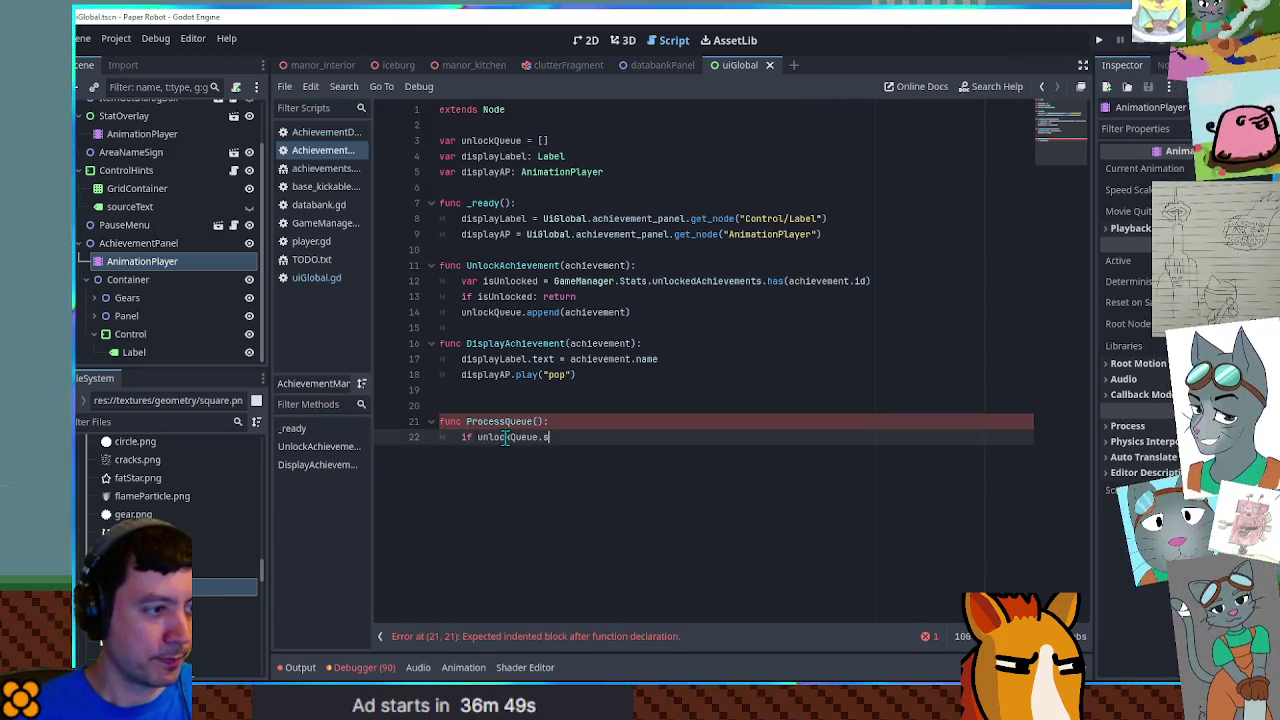
pyautogui.write('ize() == 0: re')
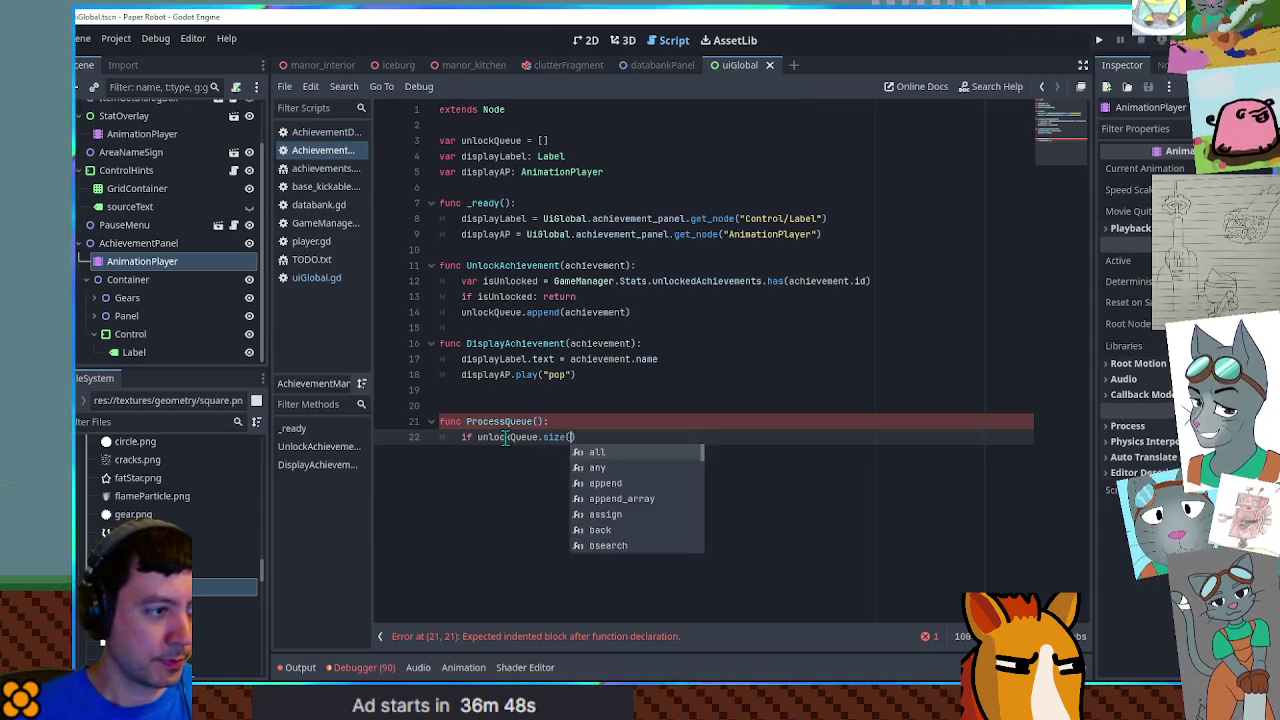
pyautogui.write('turn')
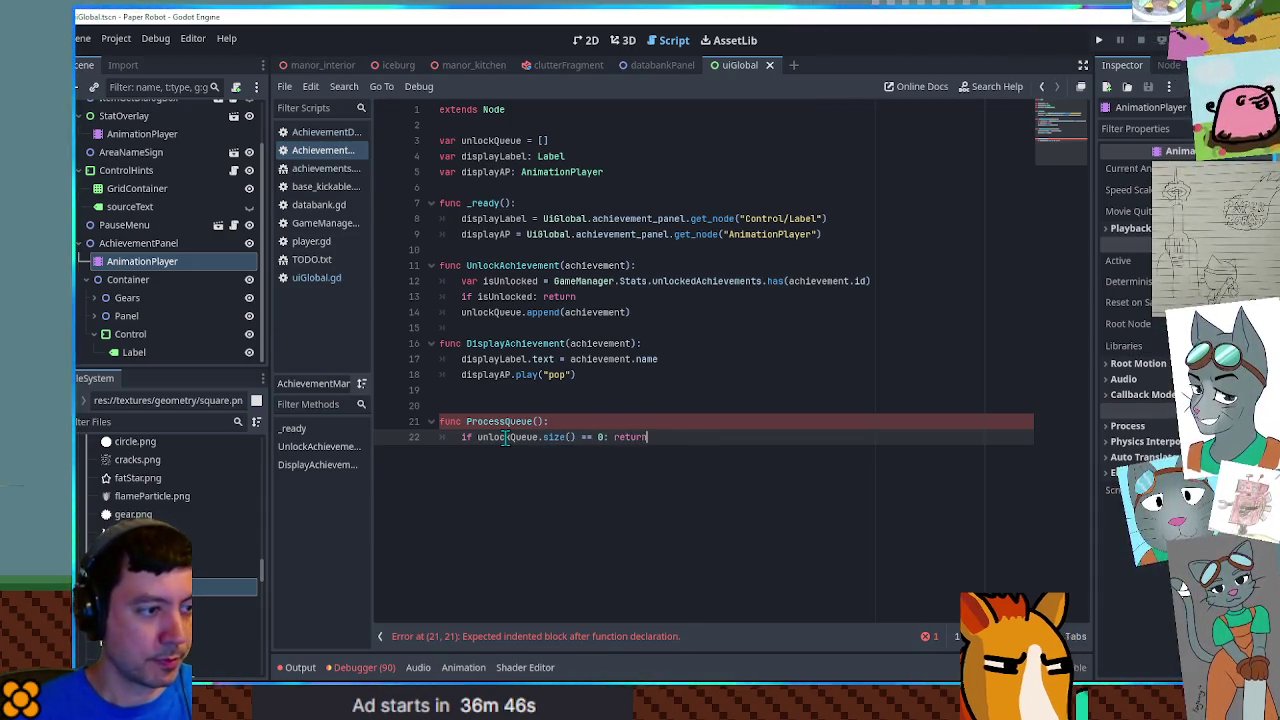
pyautogui.press('Return')
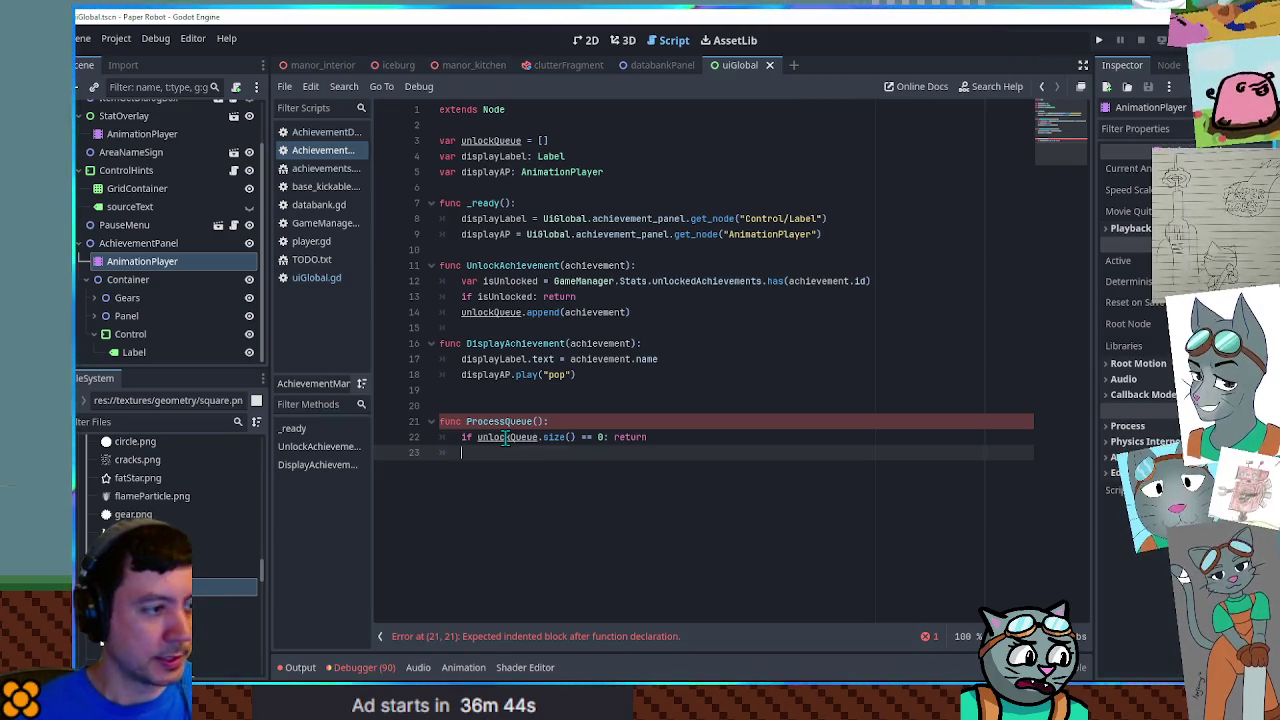
pyautogui.write('var achievement')
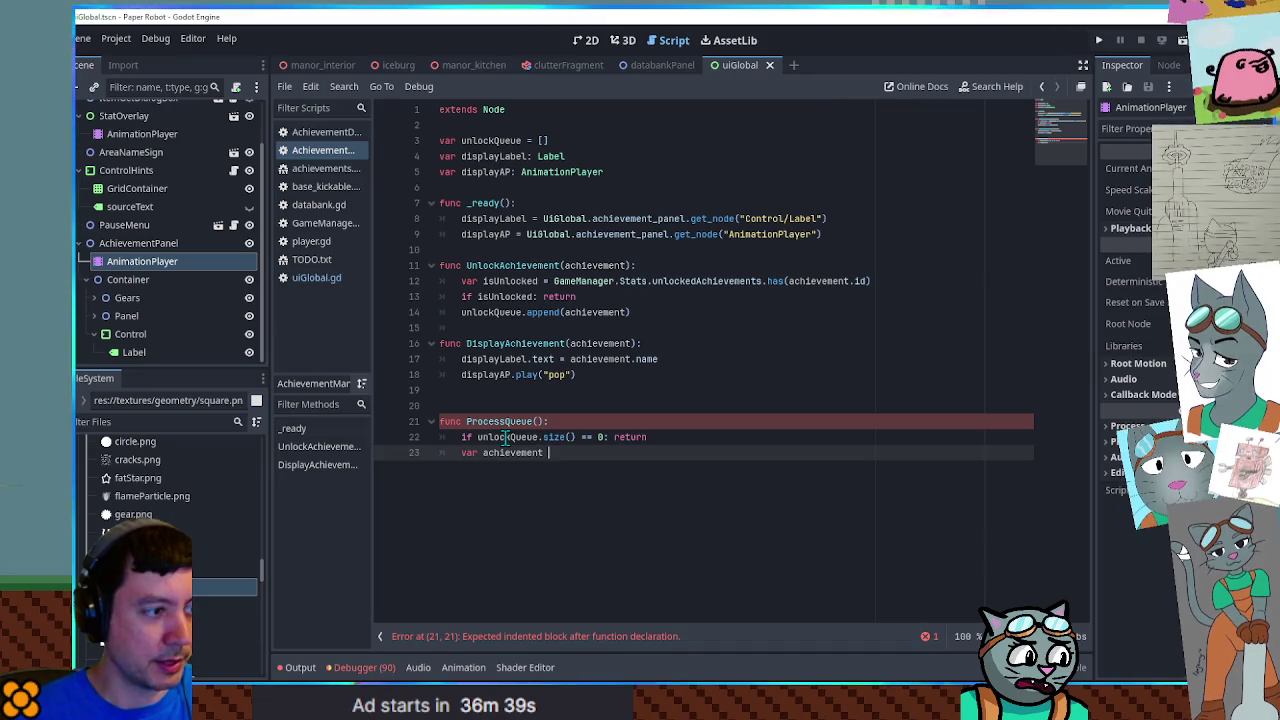
# In ProcessQueue, pop_front() unlockQueue into achievement and call DisplayAchievement(achievement)
pyautogui.write('= u')
pyautogui.press('Return')
pyautogui.write('pop')
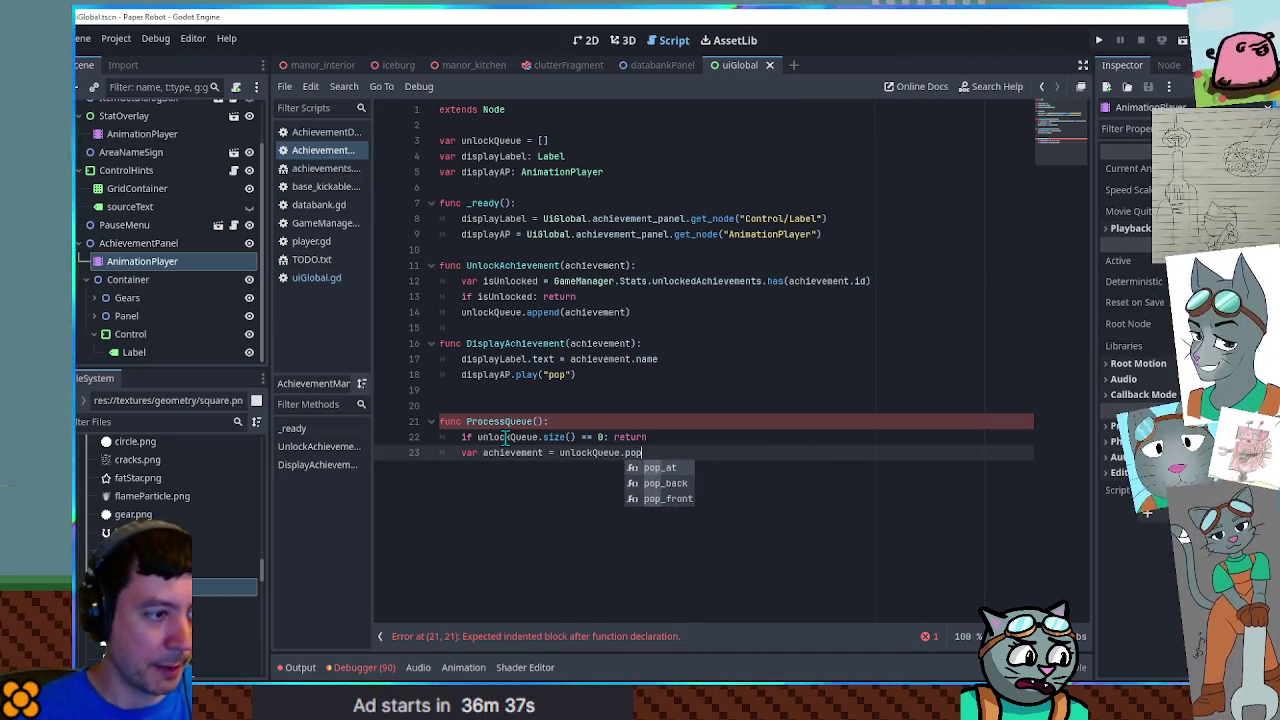
pyautogui.press('Down')
pyautogui.press('Down')
pyautogui.press('Return')
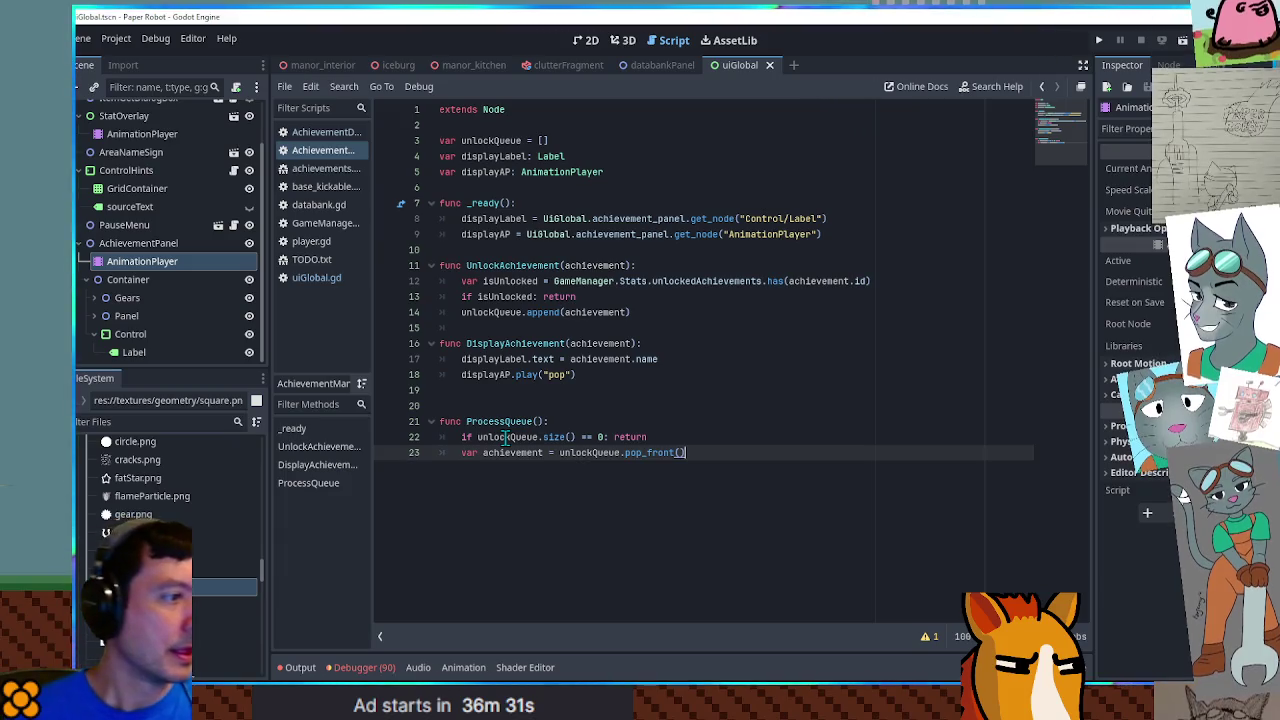
pyautogui.press('Return')
pyautogui.doubleClick(556, 347)
pyautogui.hotkey('ctrl', 'c')
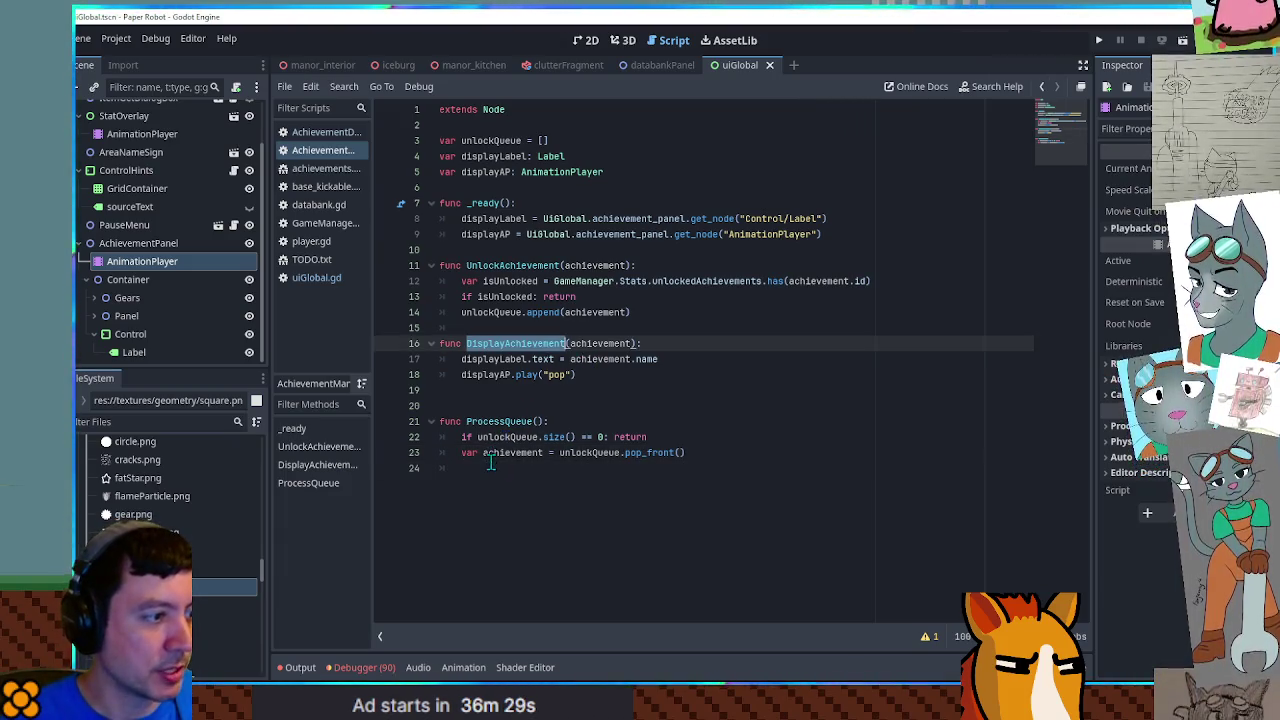
pyautogui.click(491, 465)
pyautogui.hotkey('ctrl', 'v')
pyautogui.write('(')
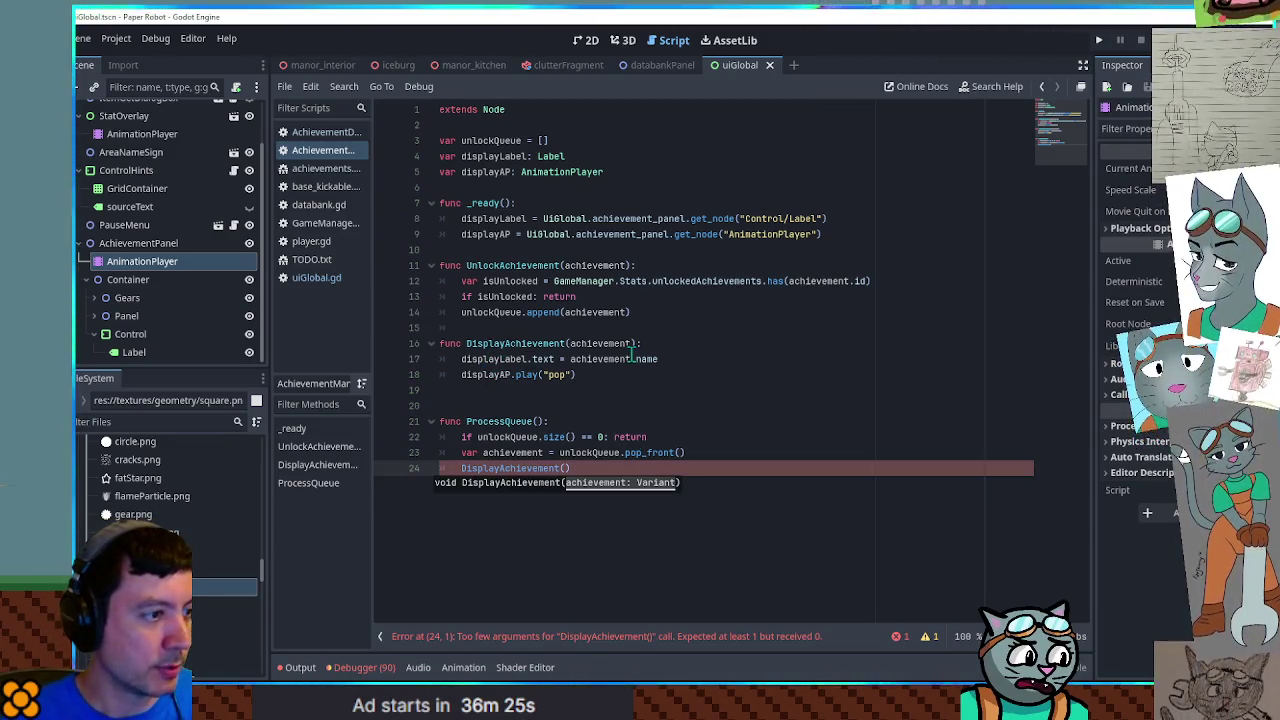
pyautogui.doubleClick(512, 452)
pyautogui.click(565, 468)
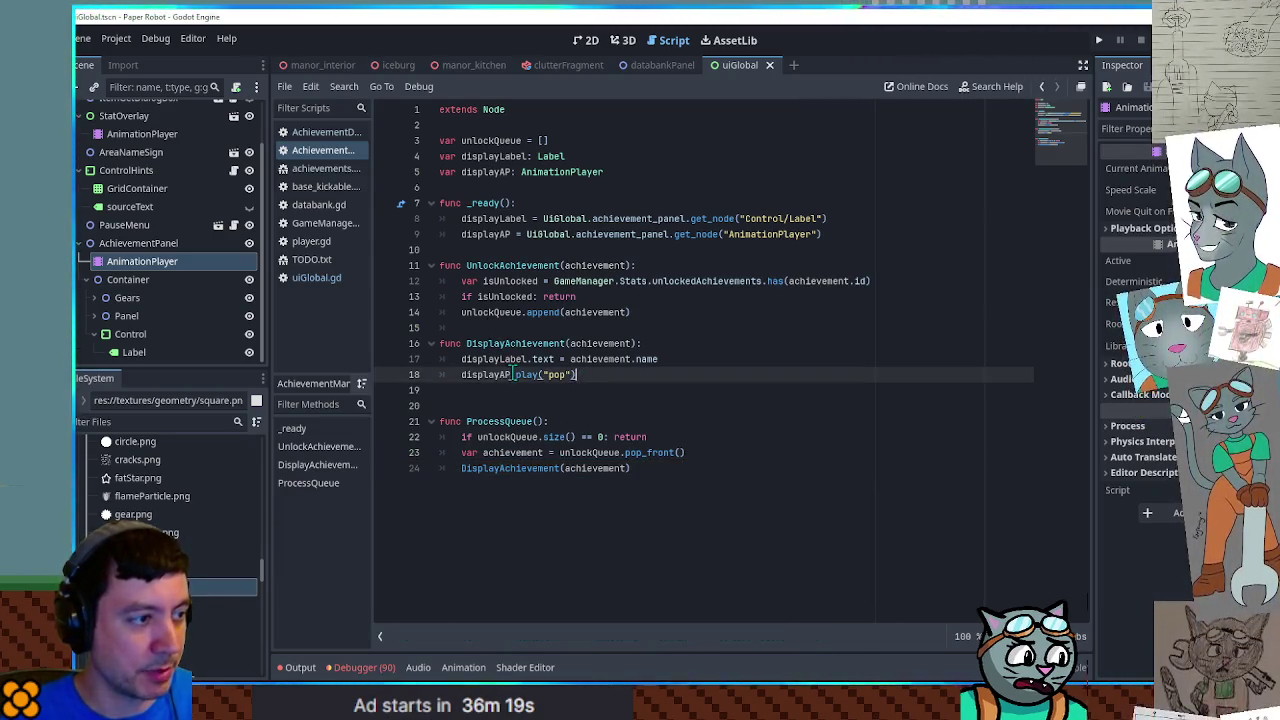
# Call ProcessQueue() after the append line in UnlockAchievement
pyautogui.doubleClick(513, 374)
pyautogui.moveTo(513, 374); pyautogui.dragTo(588, 375)
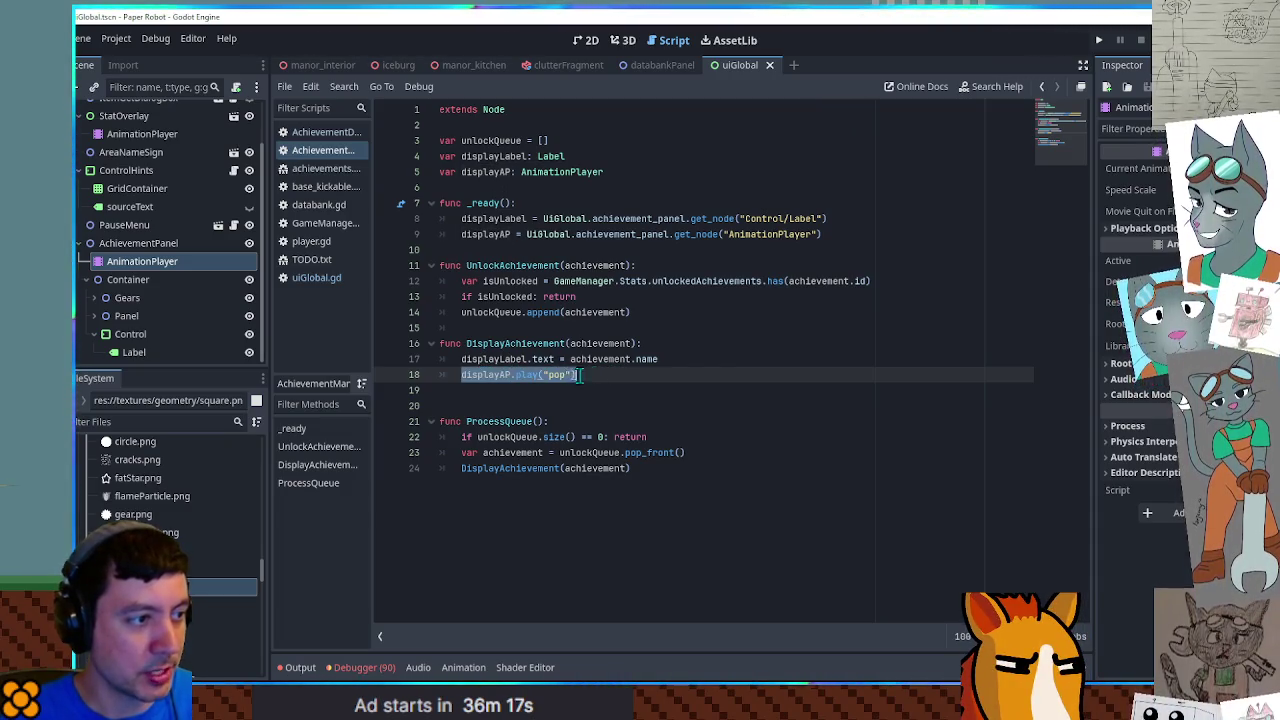
pyautogui.doubleClick(504, 421)
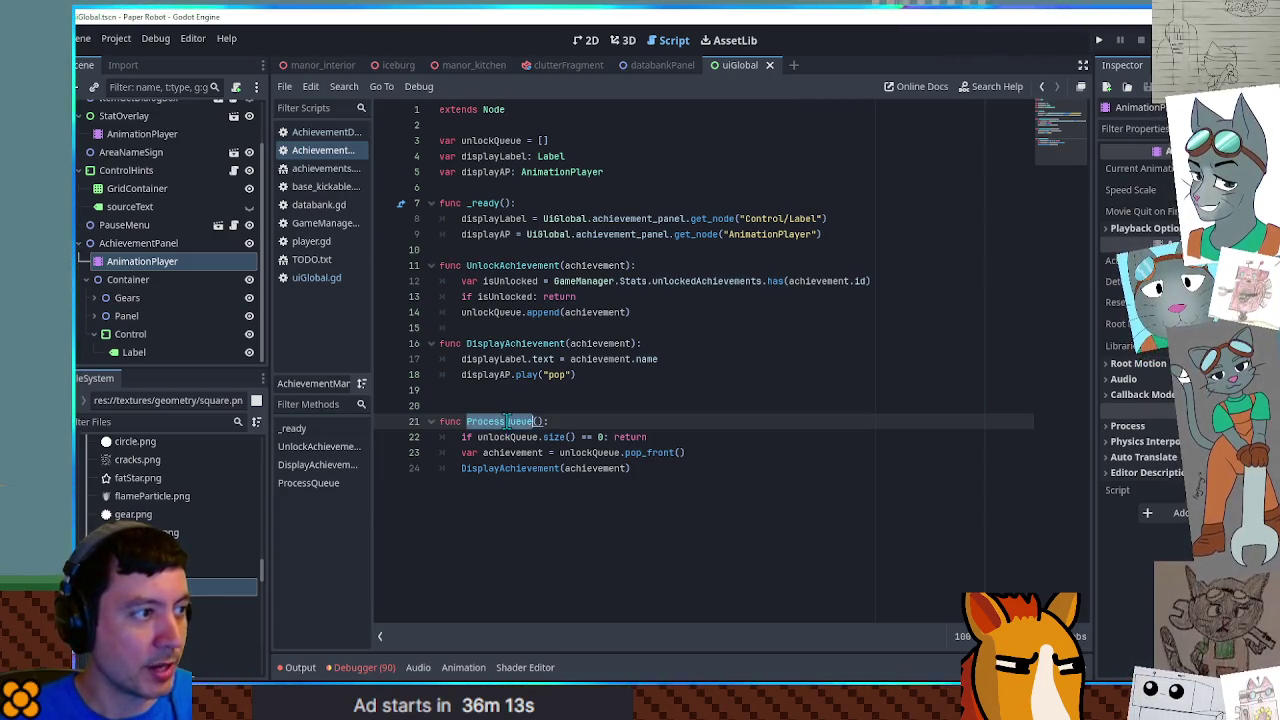
pyautogui.click(664, 310)
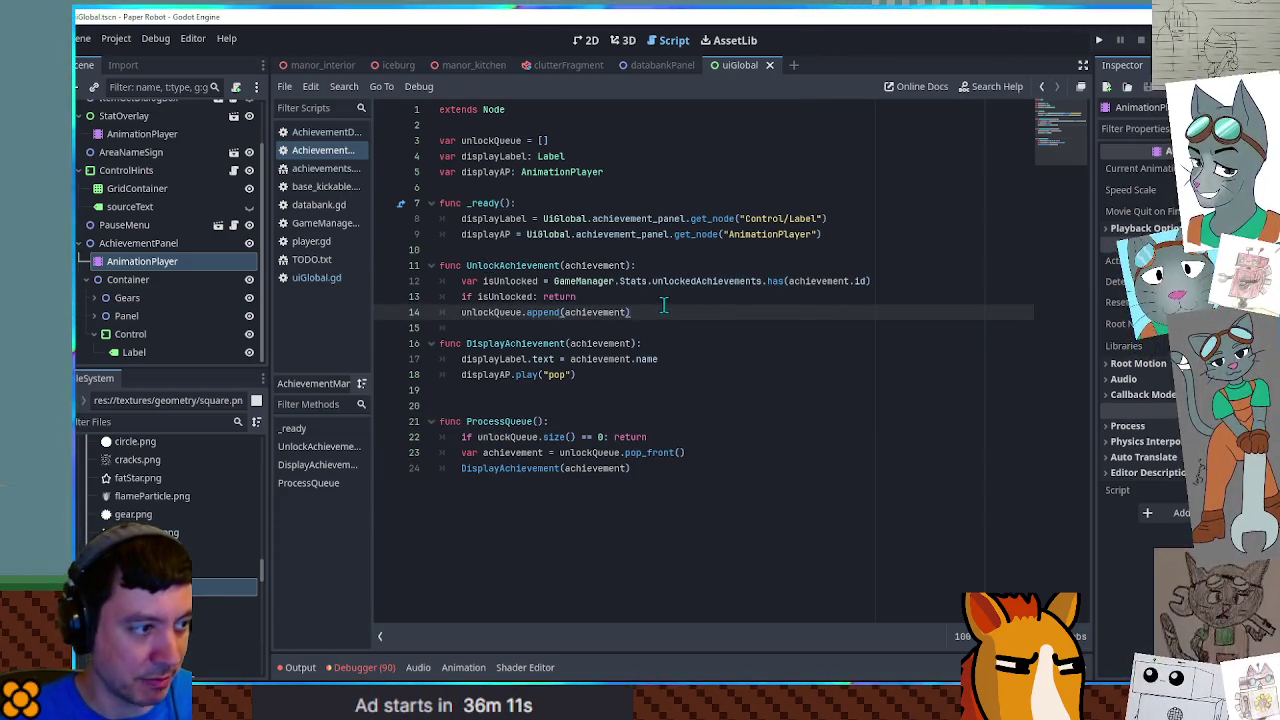
pyautogui.press('Return')
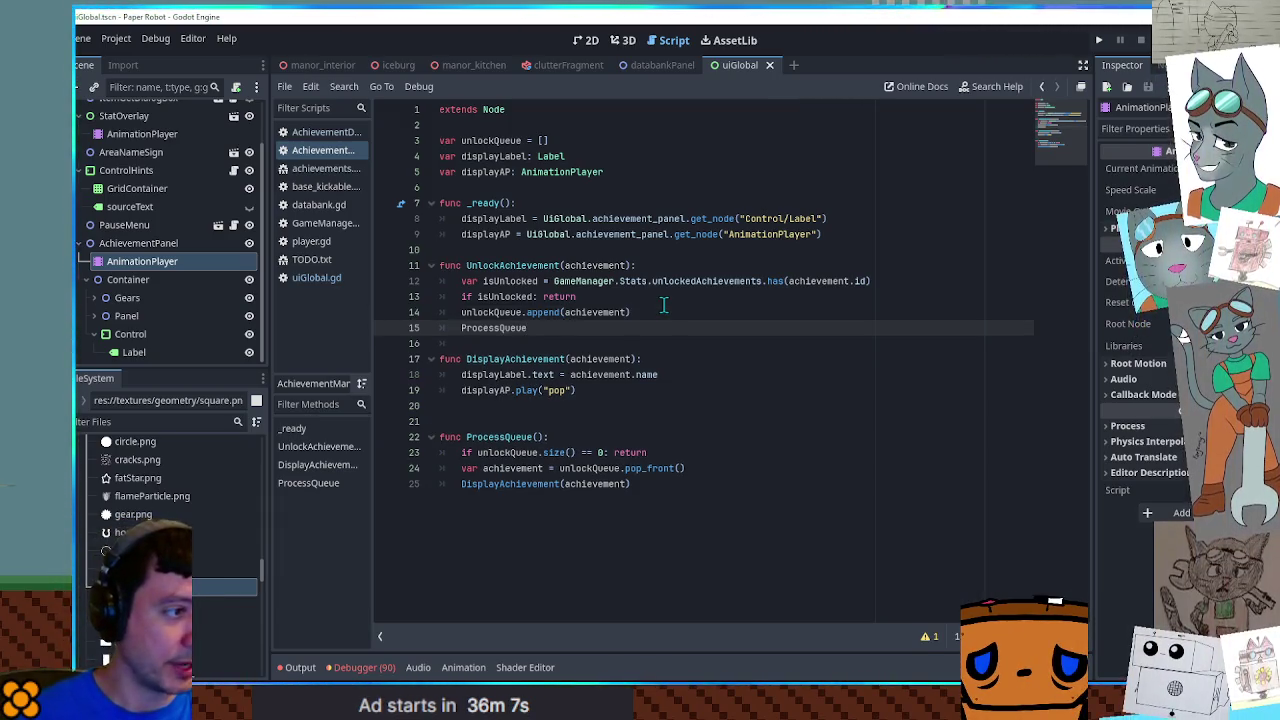
# Start declaring an isDisplaying variable set to false below displayAP
pyautogui.doubleClick(506, 454)
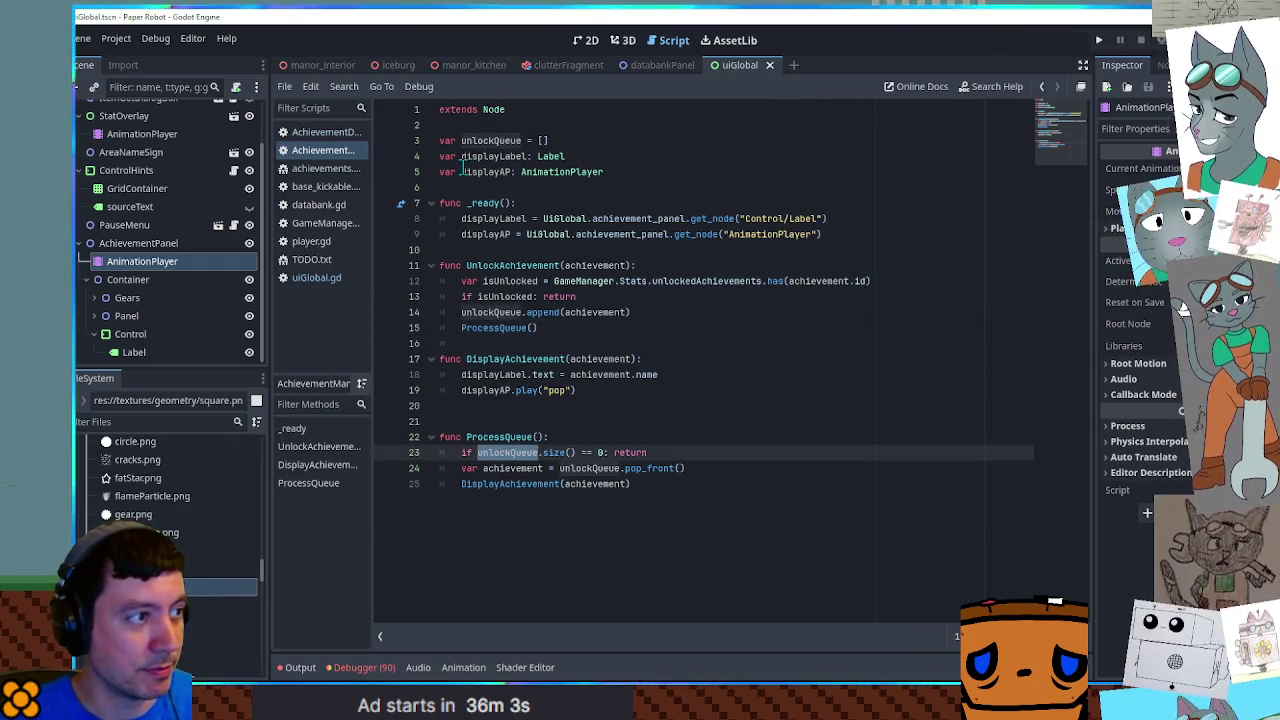
pyautogui.click(624, 172)
pyautogui.press('Return')
pyautogui.write('var isDisplayin')
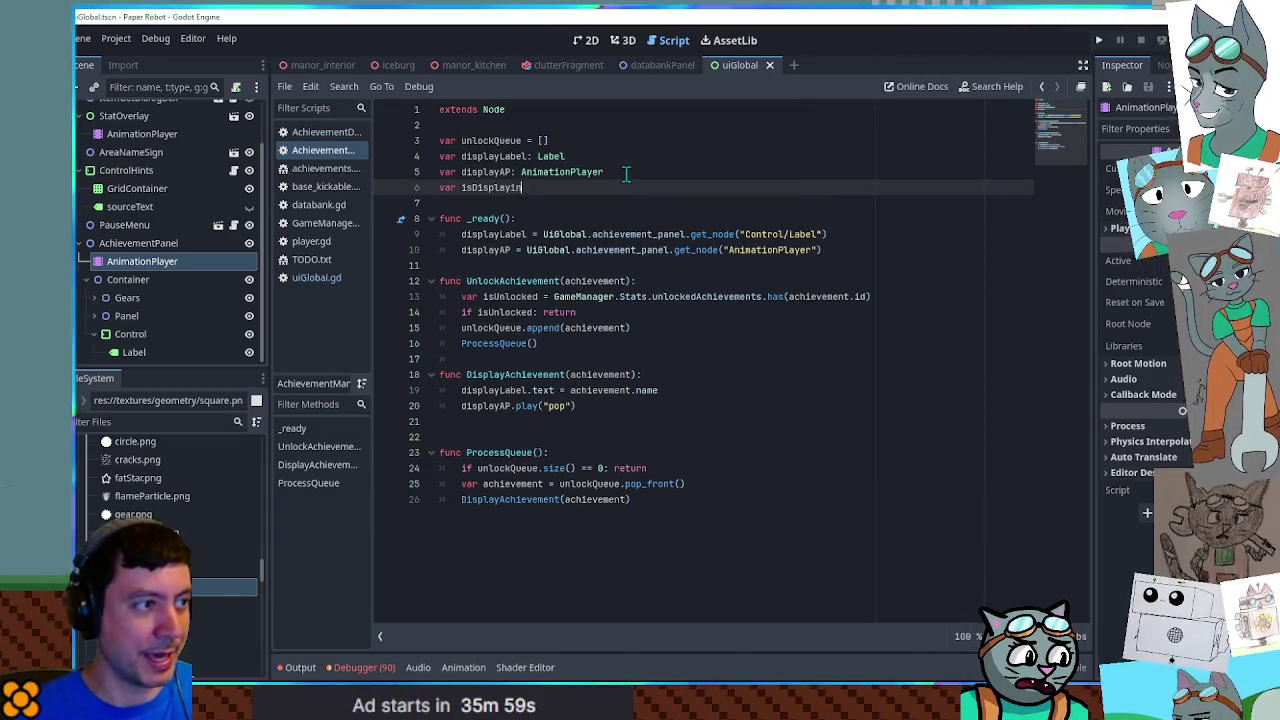
pyautogui.write('g = false')
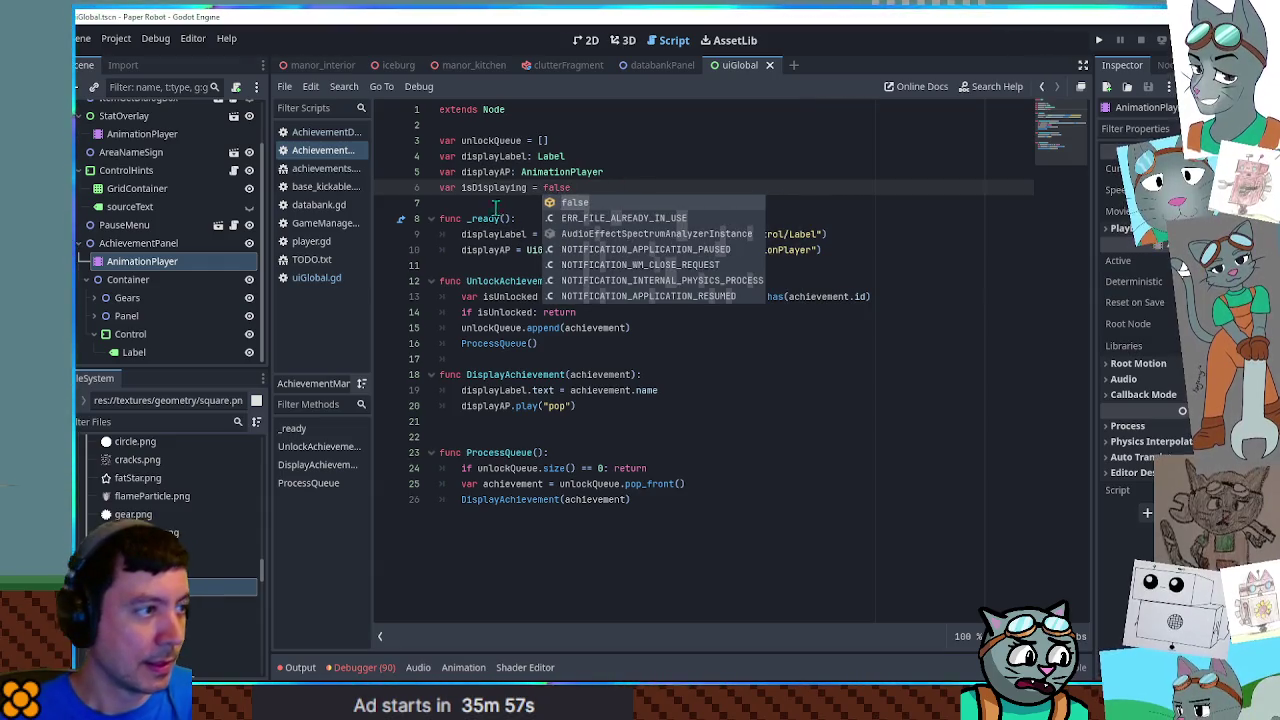
# Set isDisplaying = true as the first line of DisplayAchievement
pyautogui.click(500, 189)
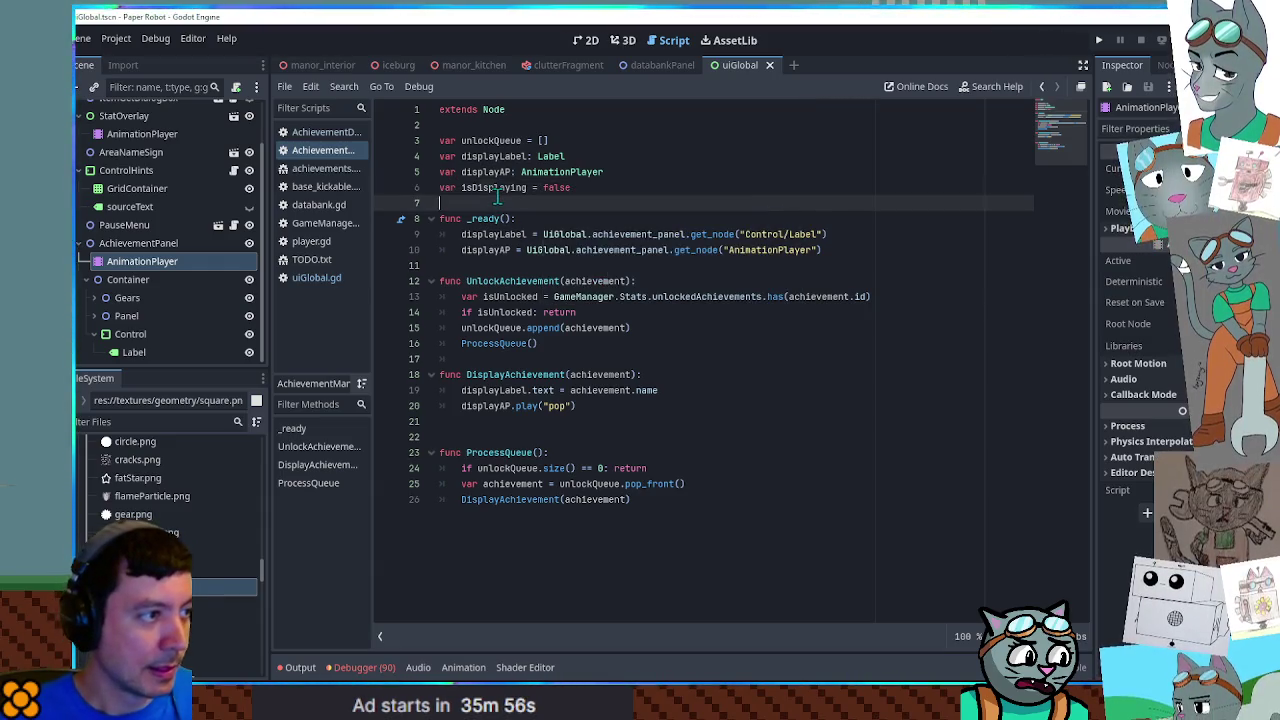
pyautogui.doubleClick(512, 499)
pyautogui.click(660, 376)
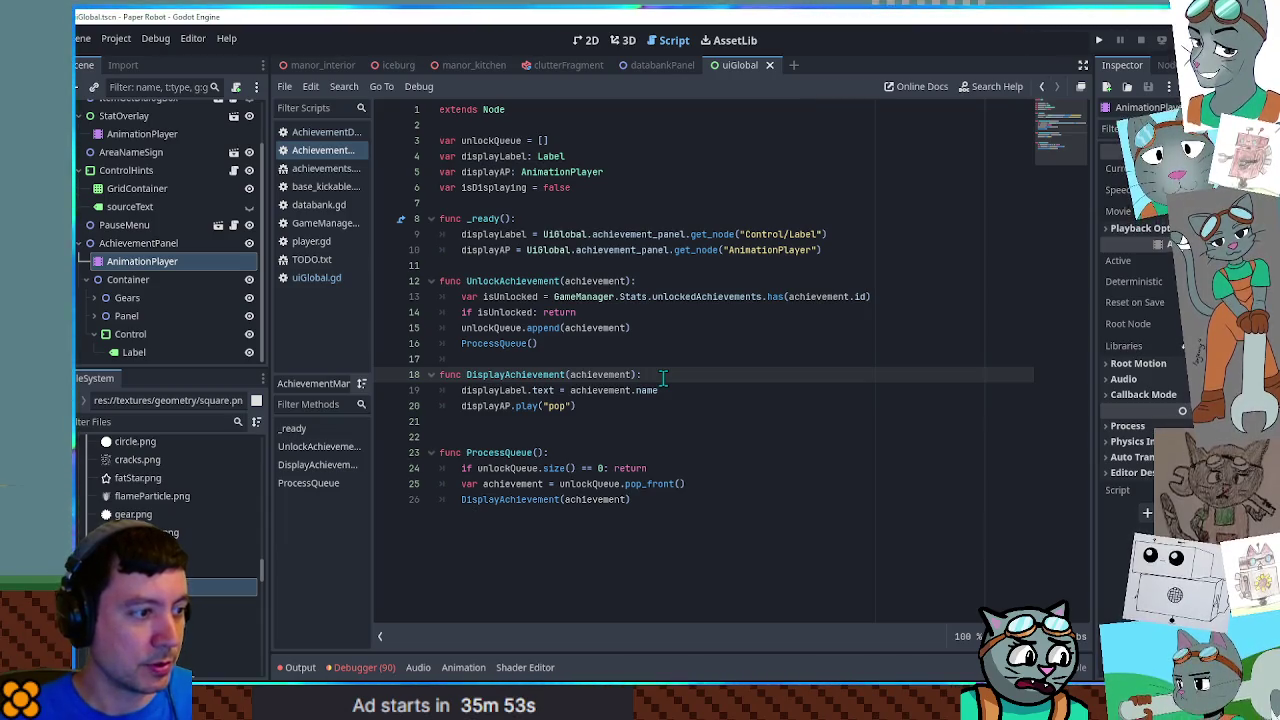
pyautogui.press('Return')
pyautogui.write('isDisplaying = true')
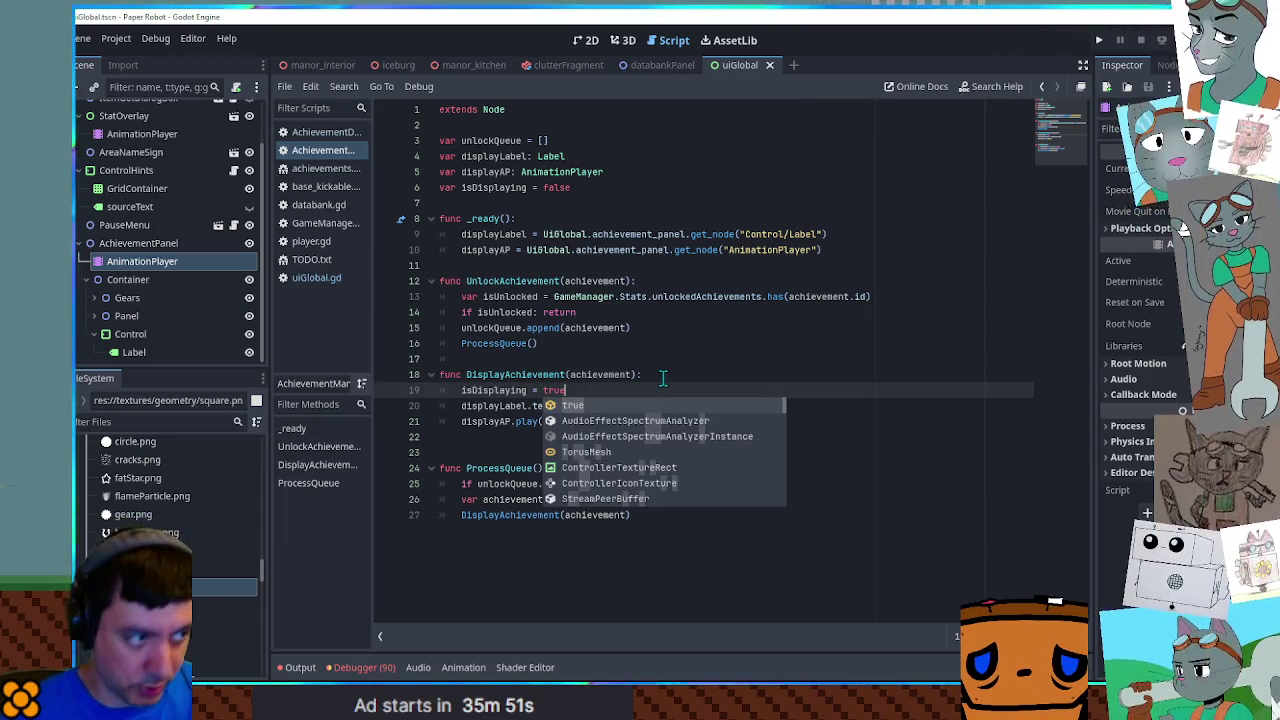
pyautogui.moveTo(461, 390); pyautogui.dragTo(589, 391)
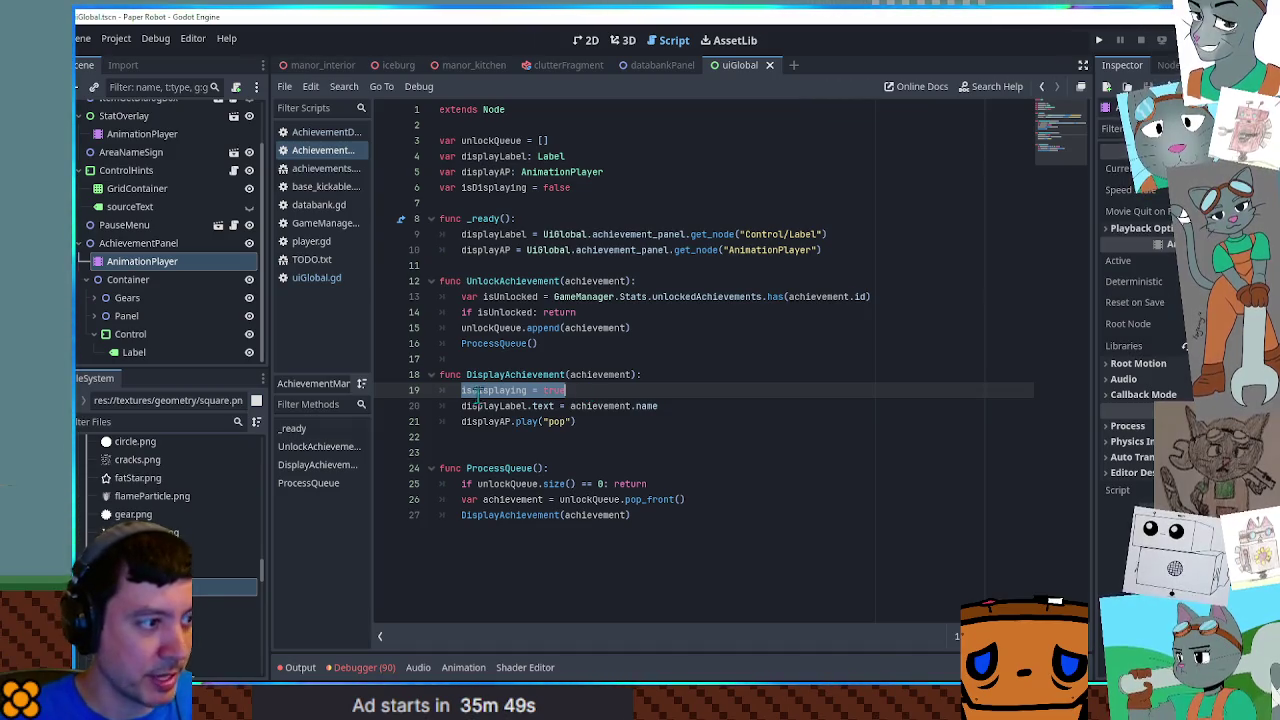
pyautogui.doubleClick(492, 391)
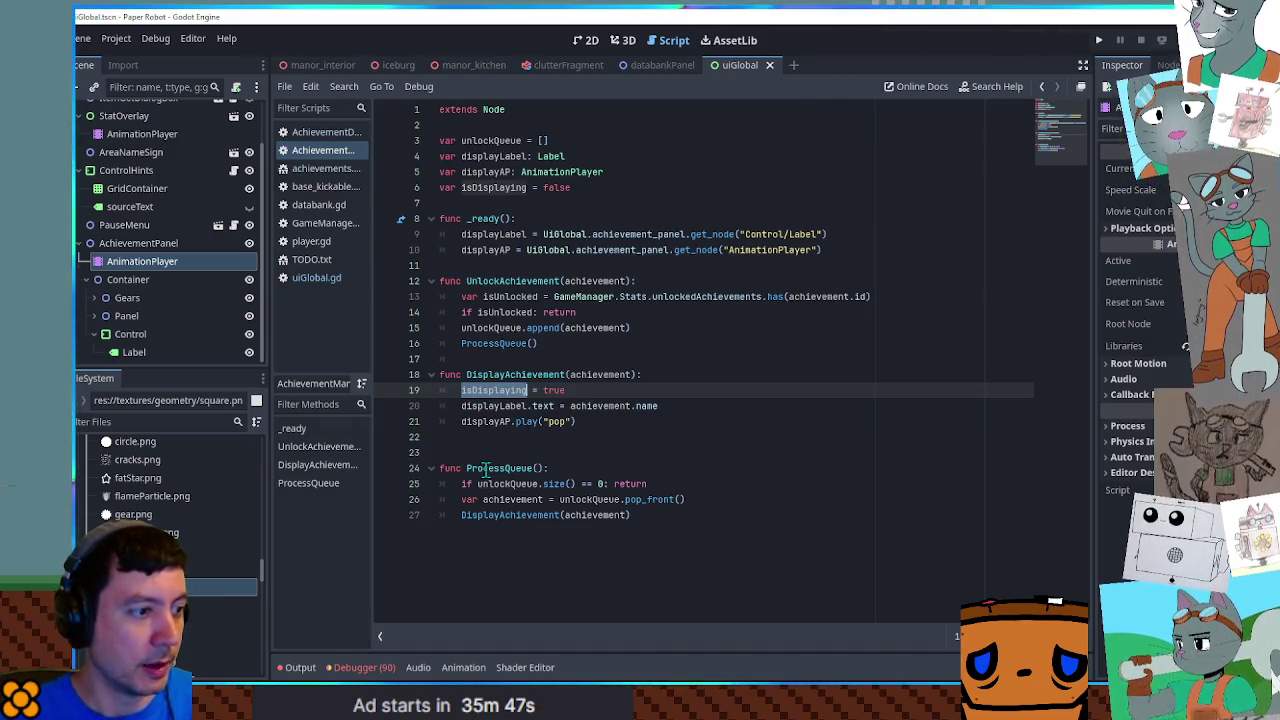
# Add a check in ProcessQueue that skips while isDisplaying is true
pyautogui.click(648, 484)
pyautogui.doubleClick(508, 468)
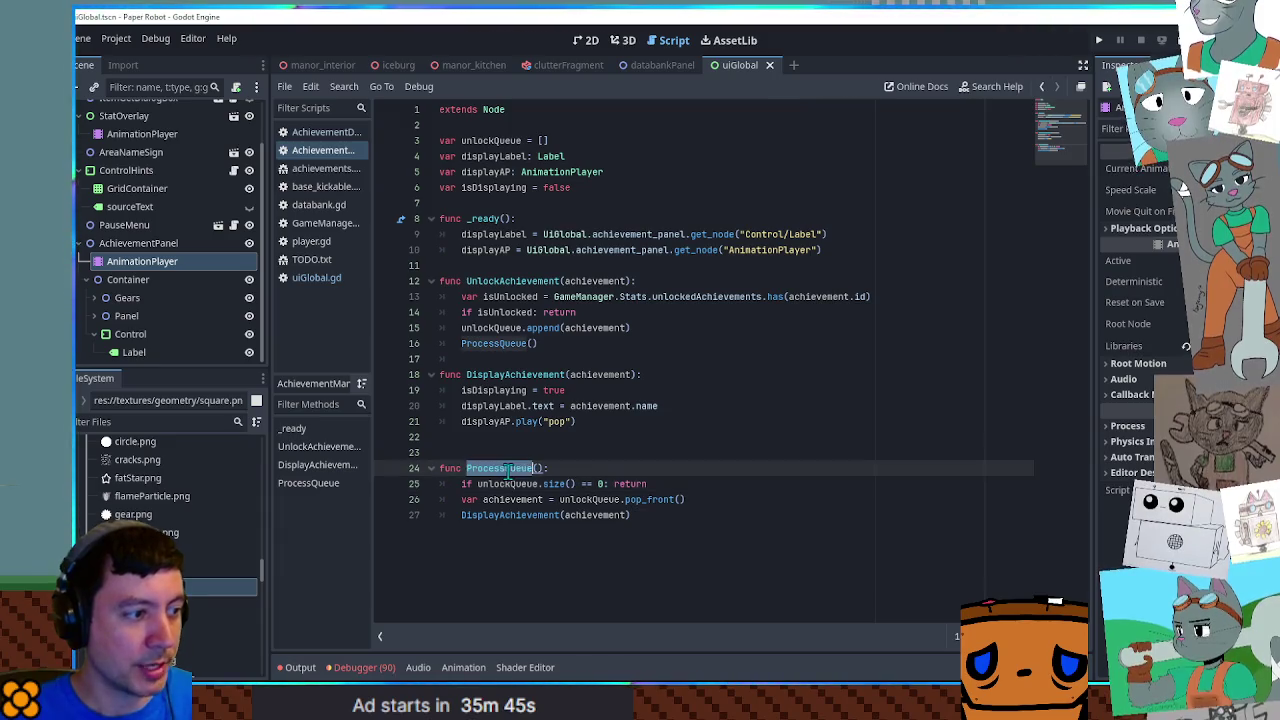
pyautogui.click(656, 483)
pyautogui.press('Return')
pyautogui.write('if isDisplaying: return')
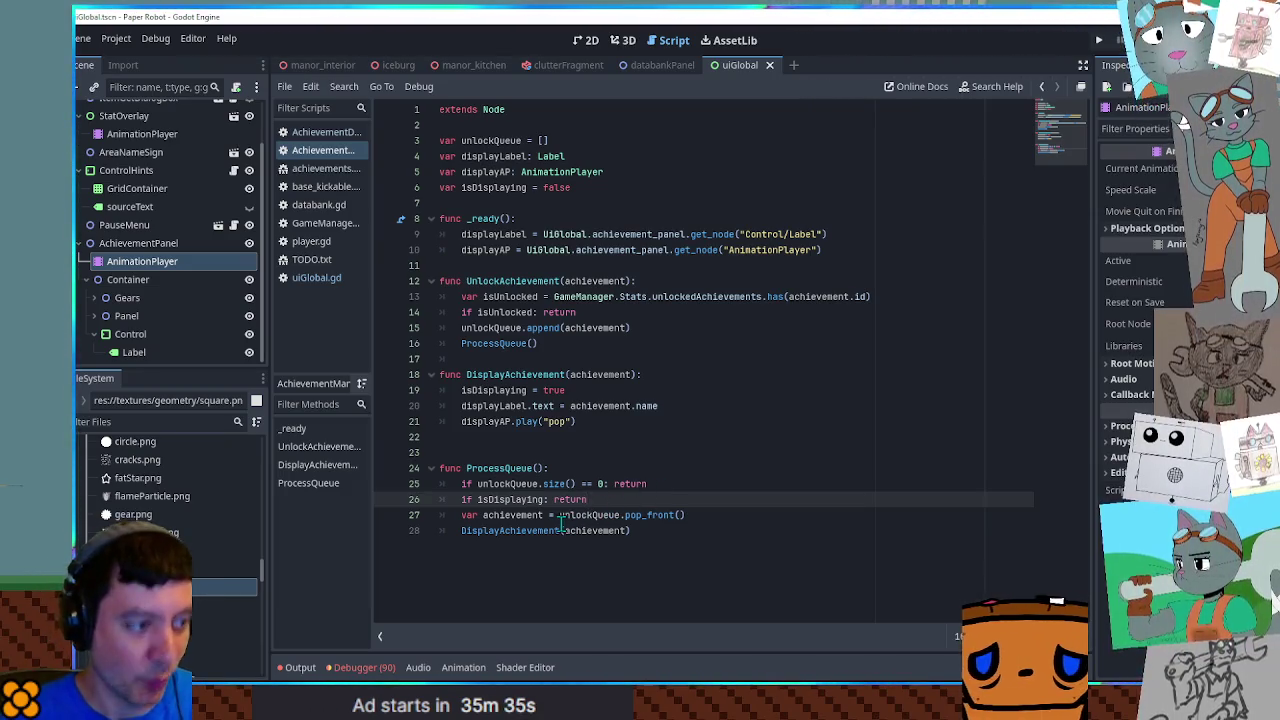
# Add an await line after the pop animation call in DisplayAchievement
pyautogui.doubleClick(525, 531)
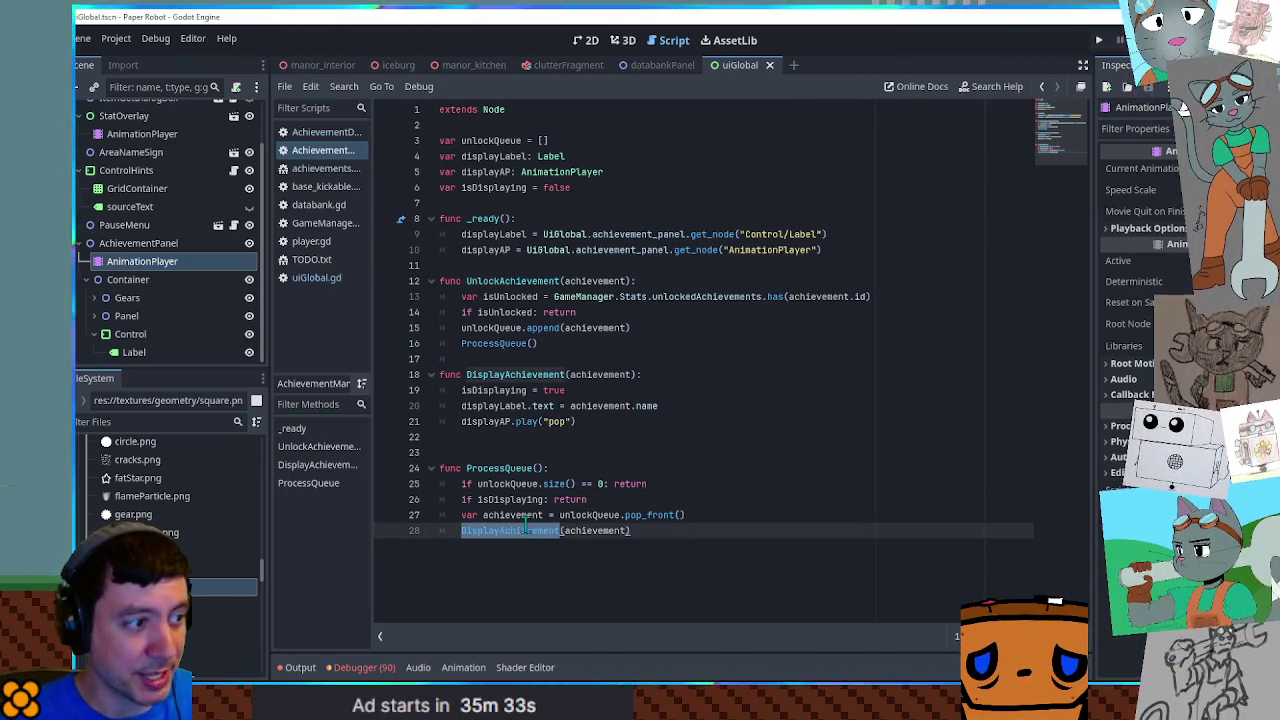
pyautogui.click(599, 422)
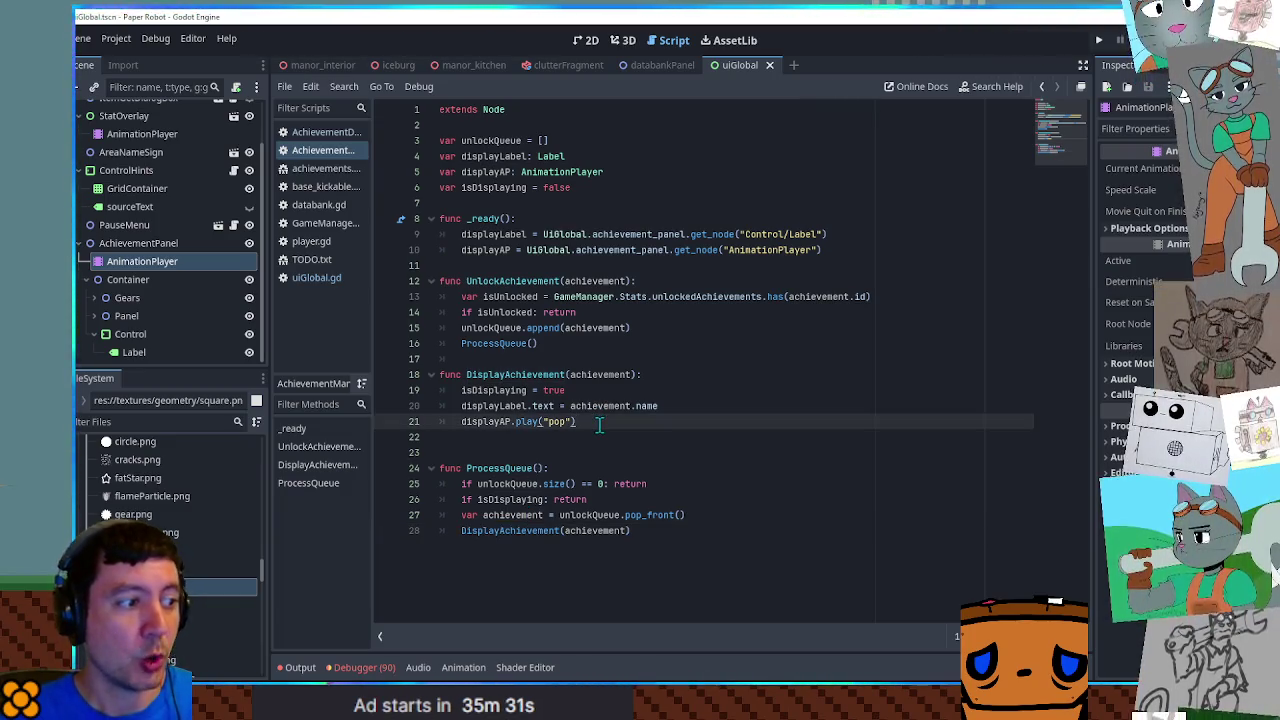
pyautogui.press('Return')
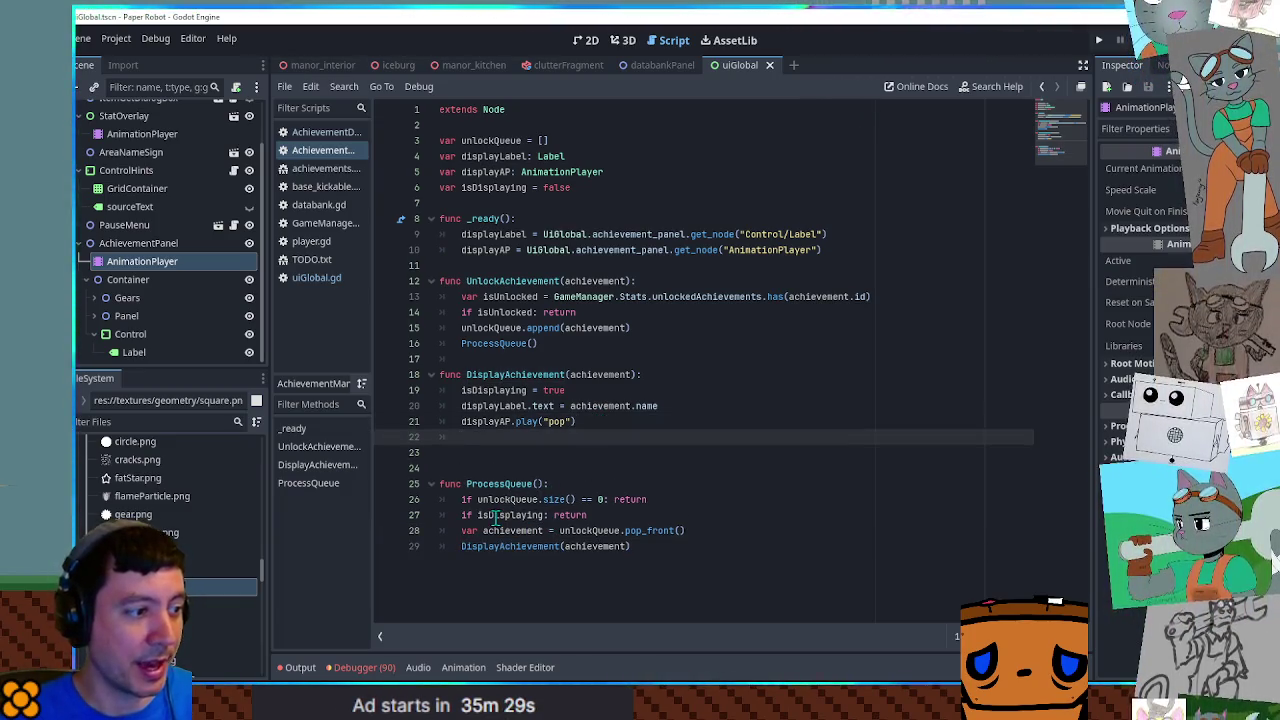
pyautogui.click(495, 516)
pyautogui.click(510, 452)
pyautogui.click(509, 436)
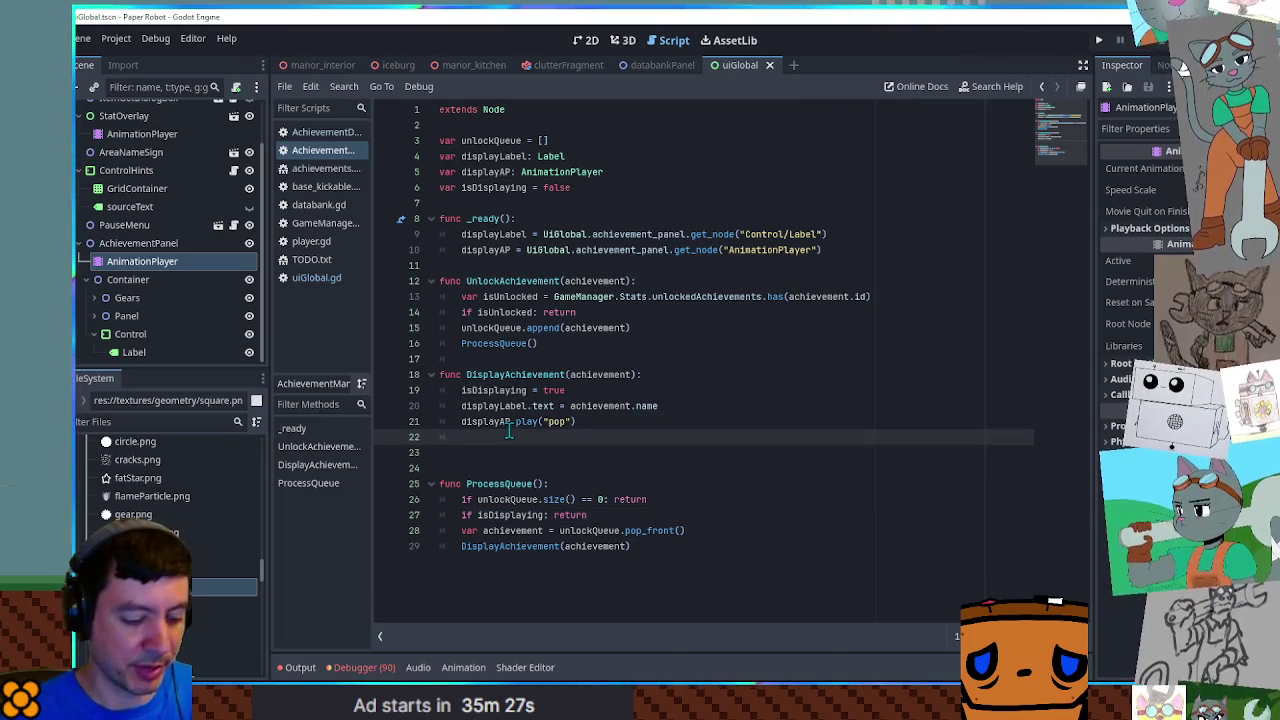
pyautogui.write('await')
pyautogui.press('Return')
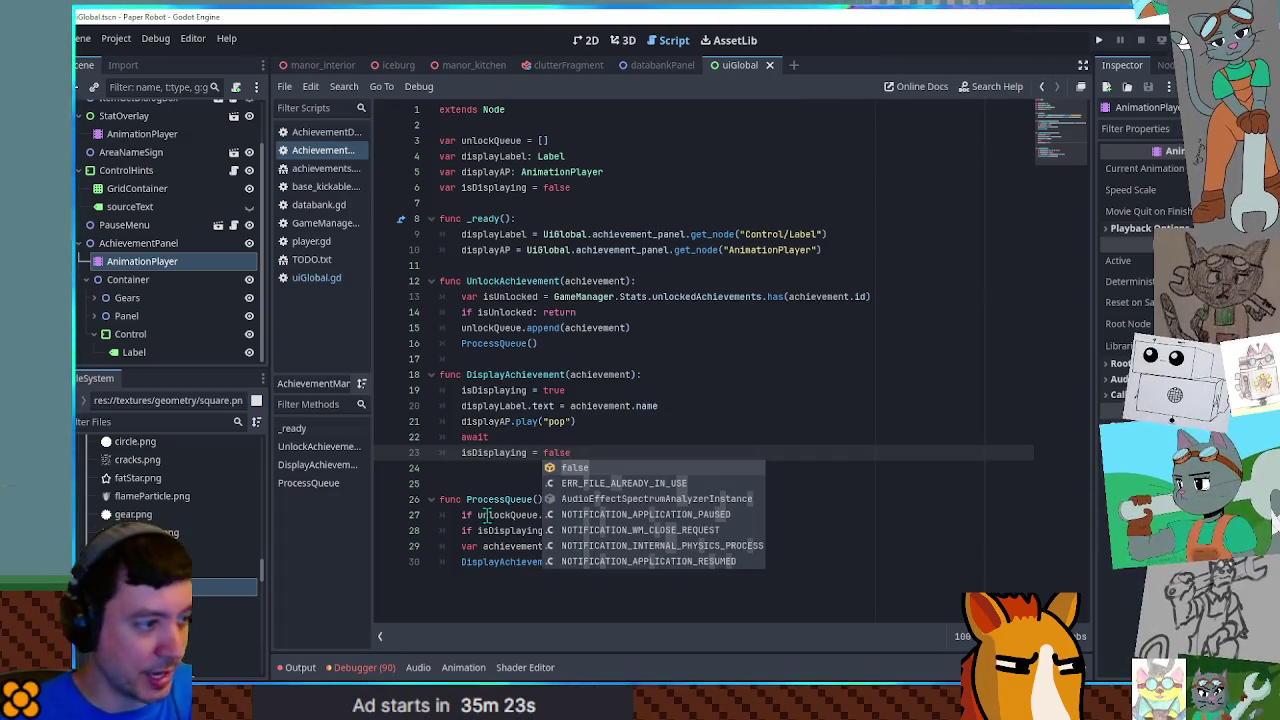
# Complete the await line as await get_tree().create_timer(5.0).timeout
pyautogui.click(490, 515)
pyautogui.doubleClick(500, 499)
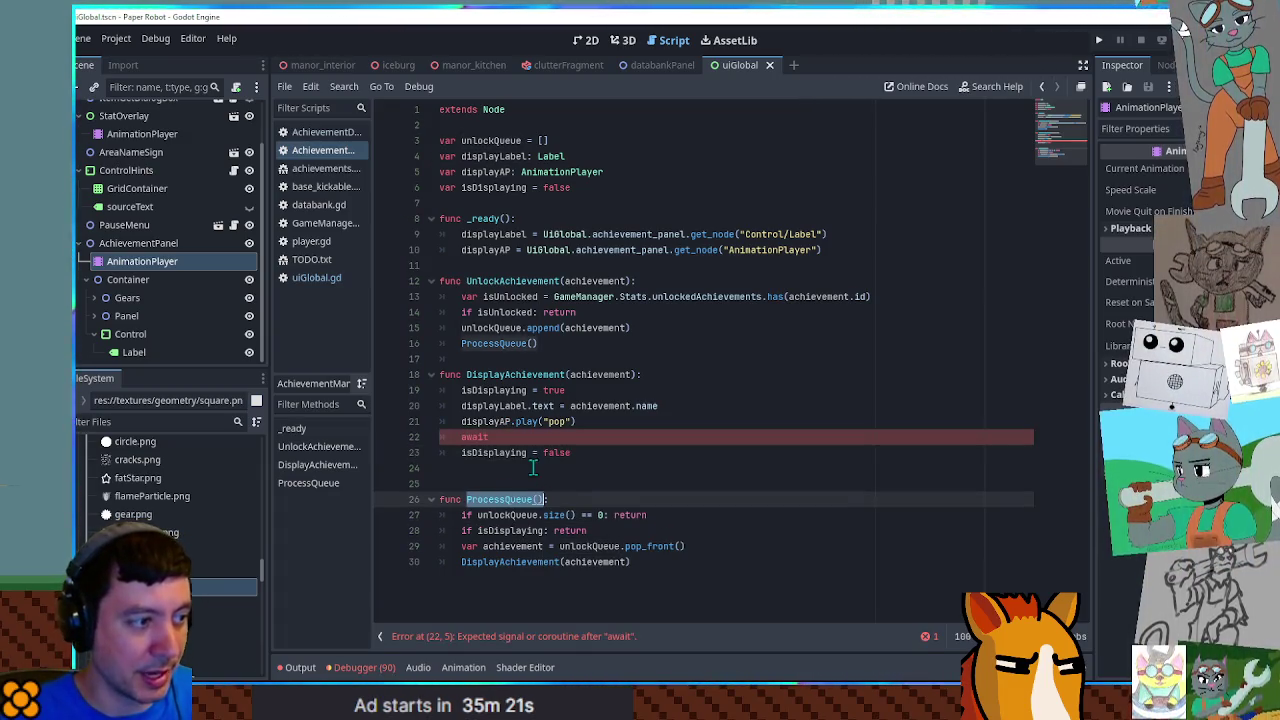
pyautogui.click(540, 468)
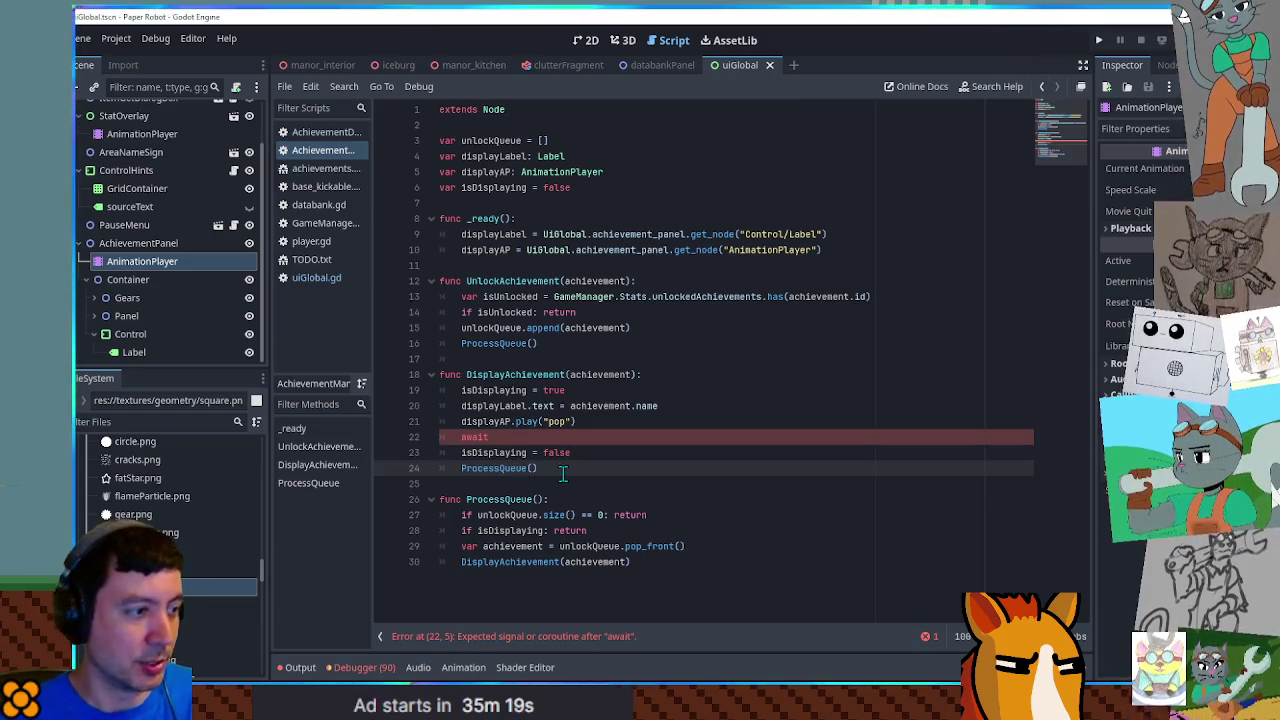
pyautogui.click(553, 437)
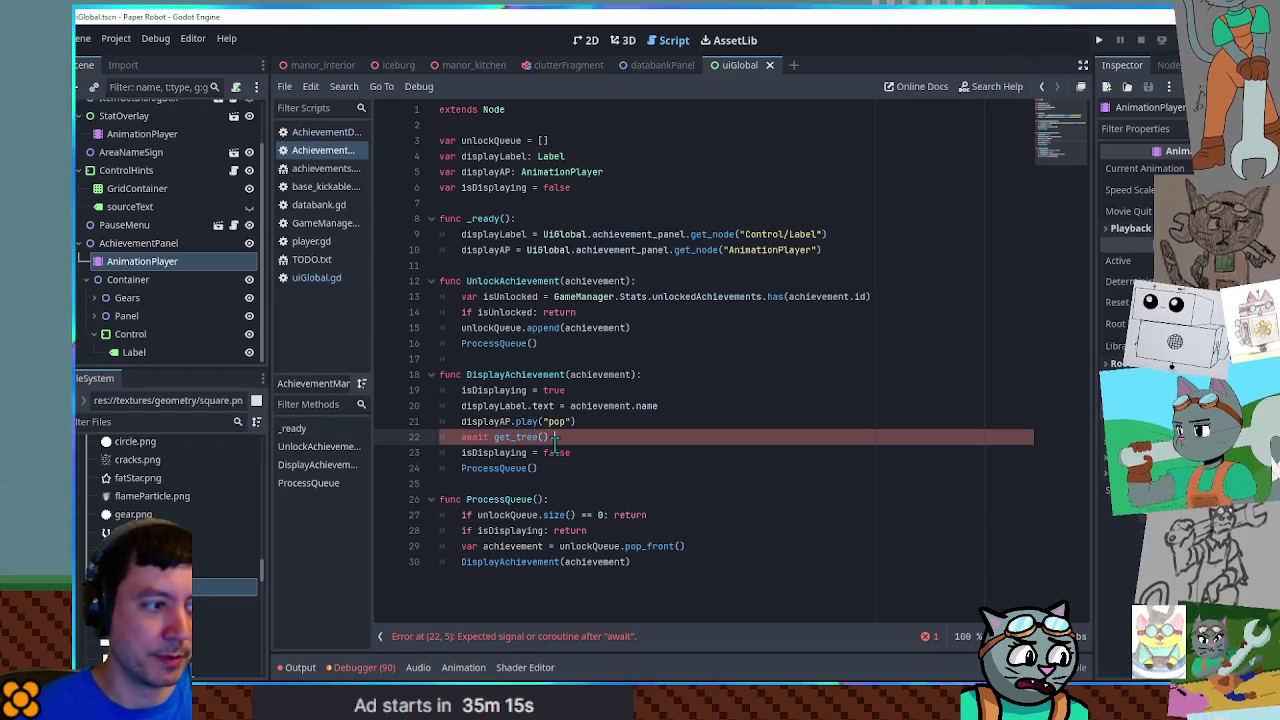
pyautogui.write('.create_t')
pyautogui.press('Return')
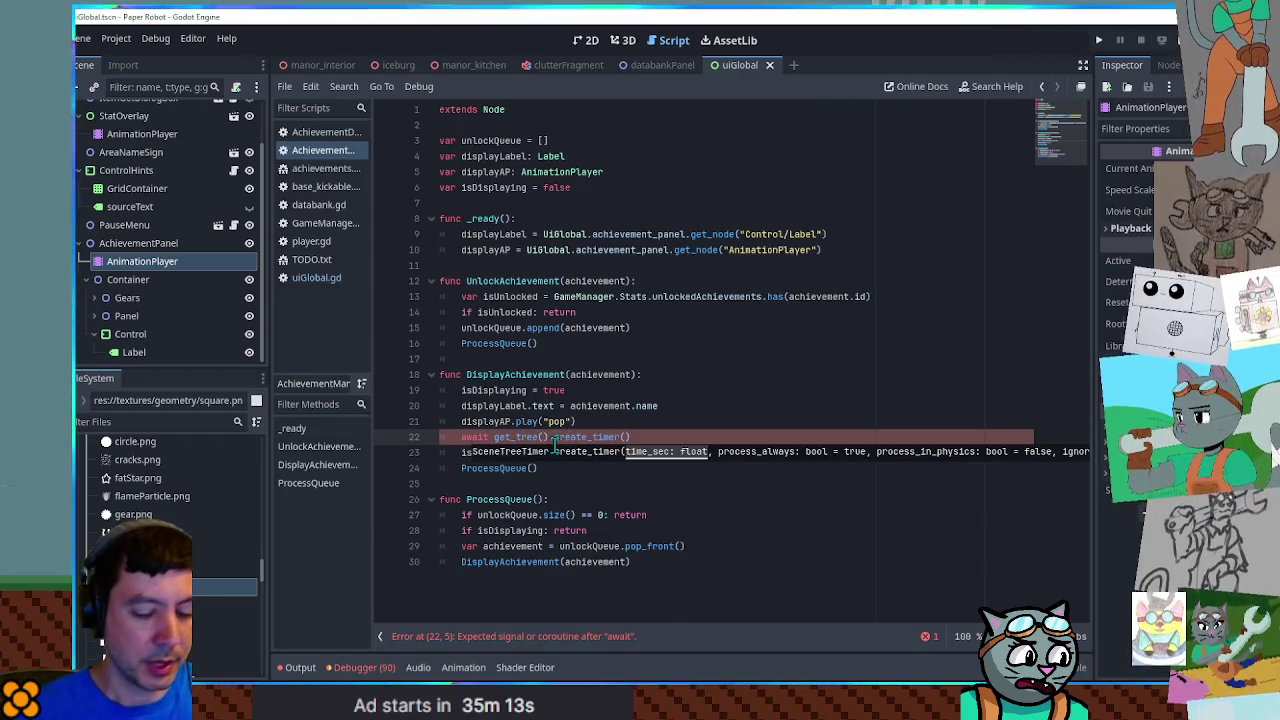
pyautogui.write(').')
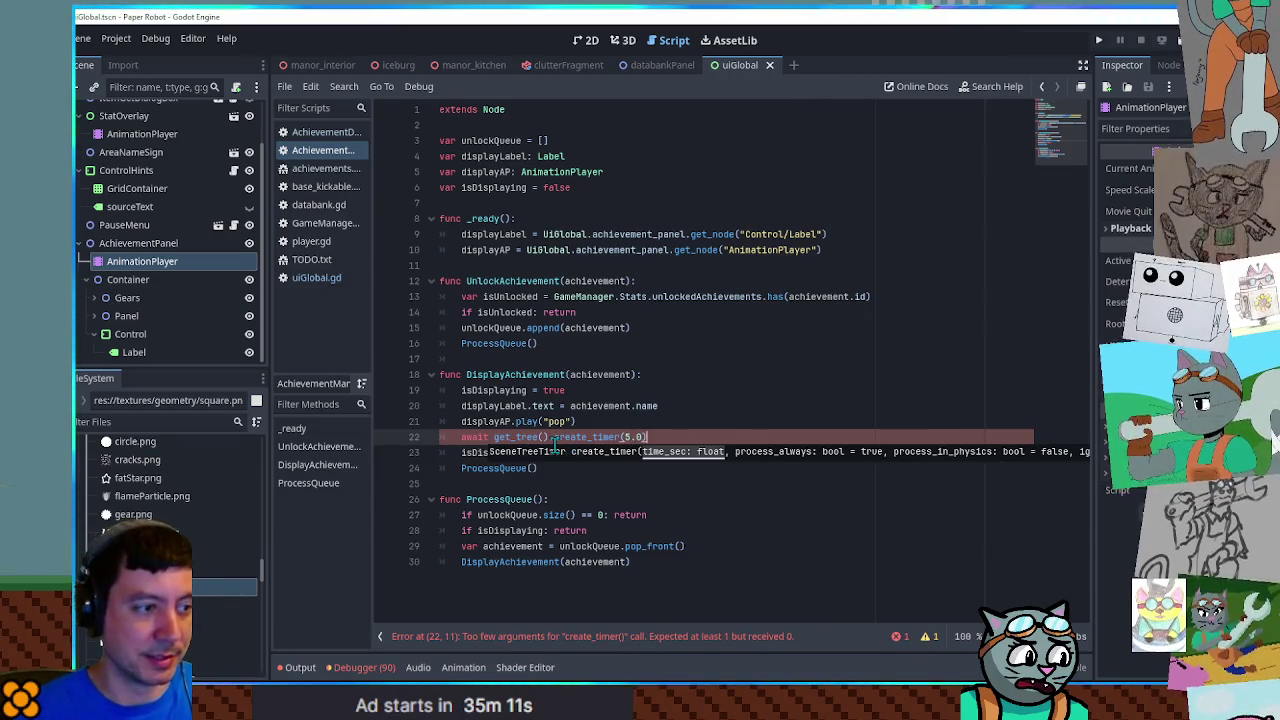
pyautogui.write('time')
pyautogui.press('Return')
# Save the script and check where ProcessQueue is called
pyautogui.click(818, 366)
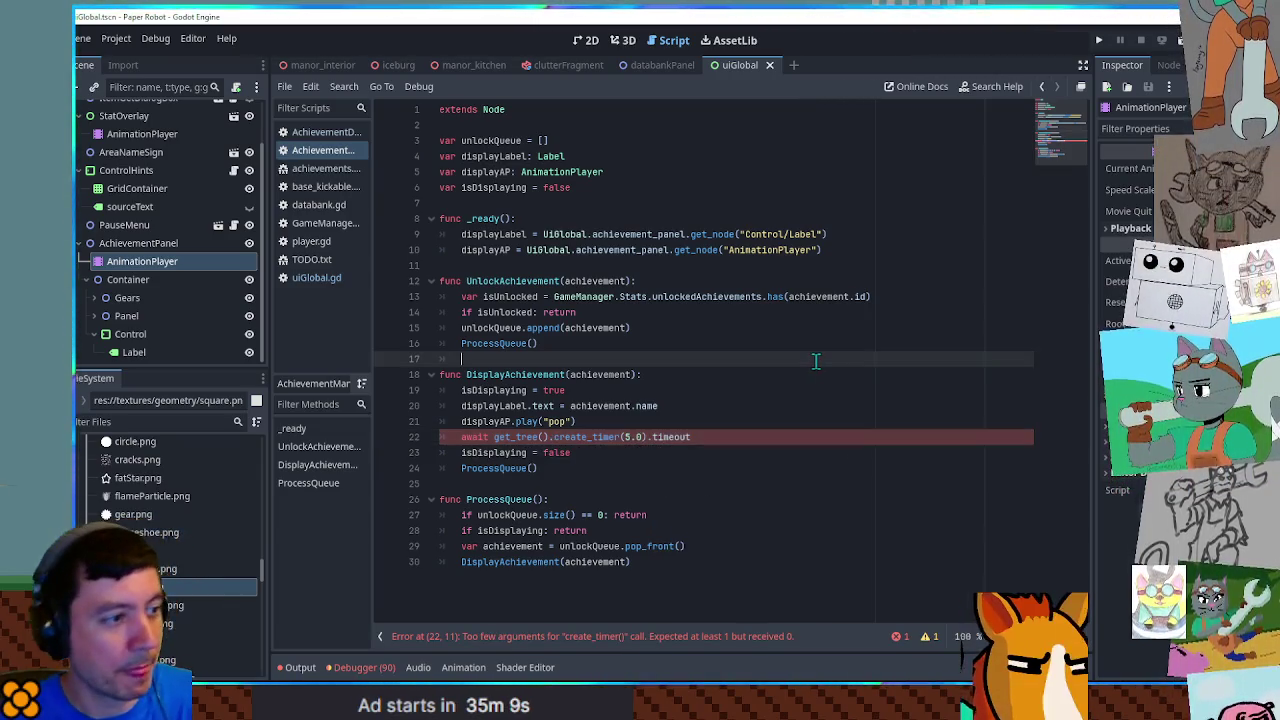
pyautogui.hotkey('ctrl', 's')
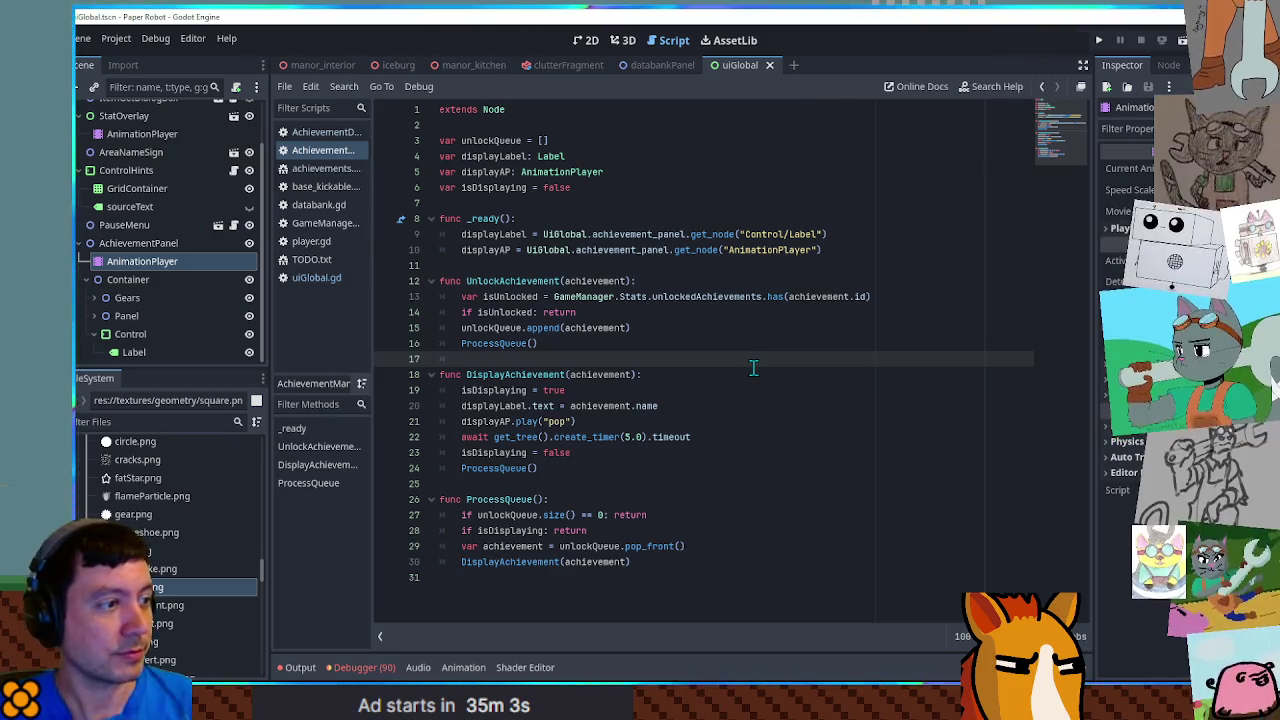
pyautogui.click(500, 345)
pyautogui.doubleClick(500, 345)
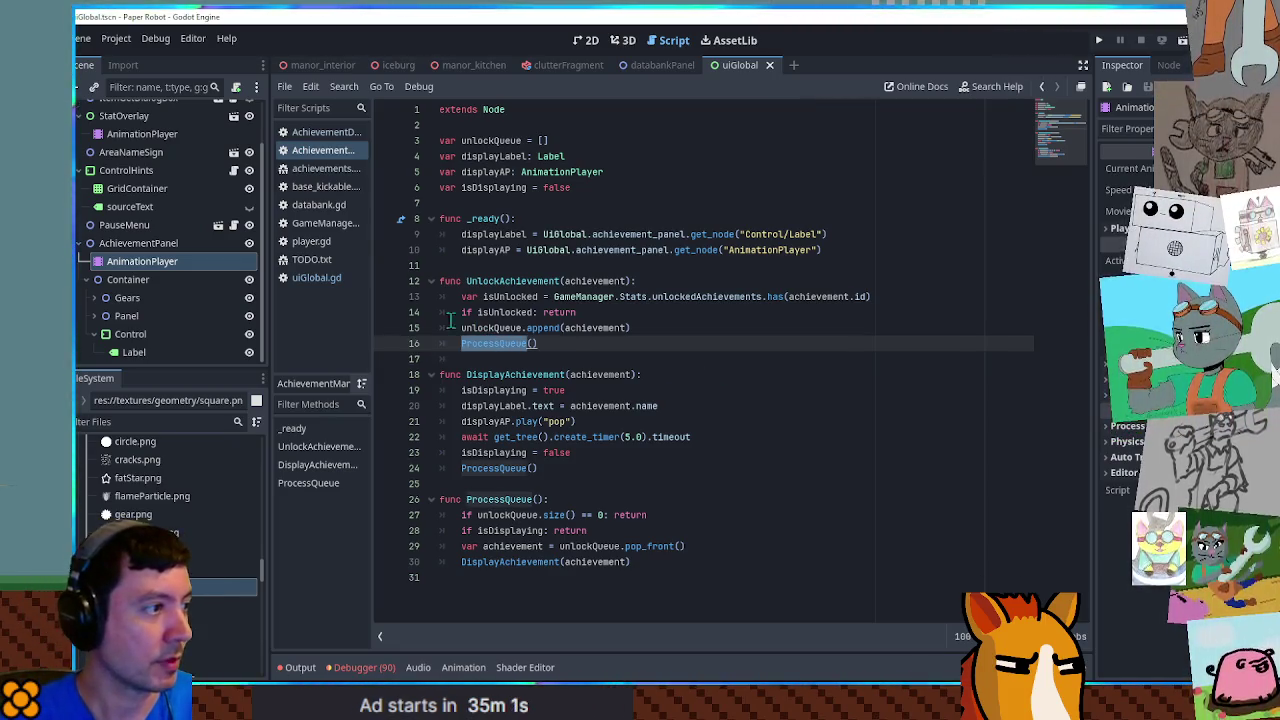
# Review the UnlockAchievement call in player.gd's jump code, leaving it unchanged
pyautogui.click(312, 242)
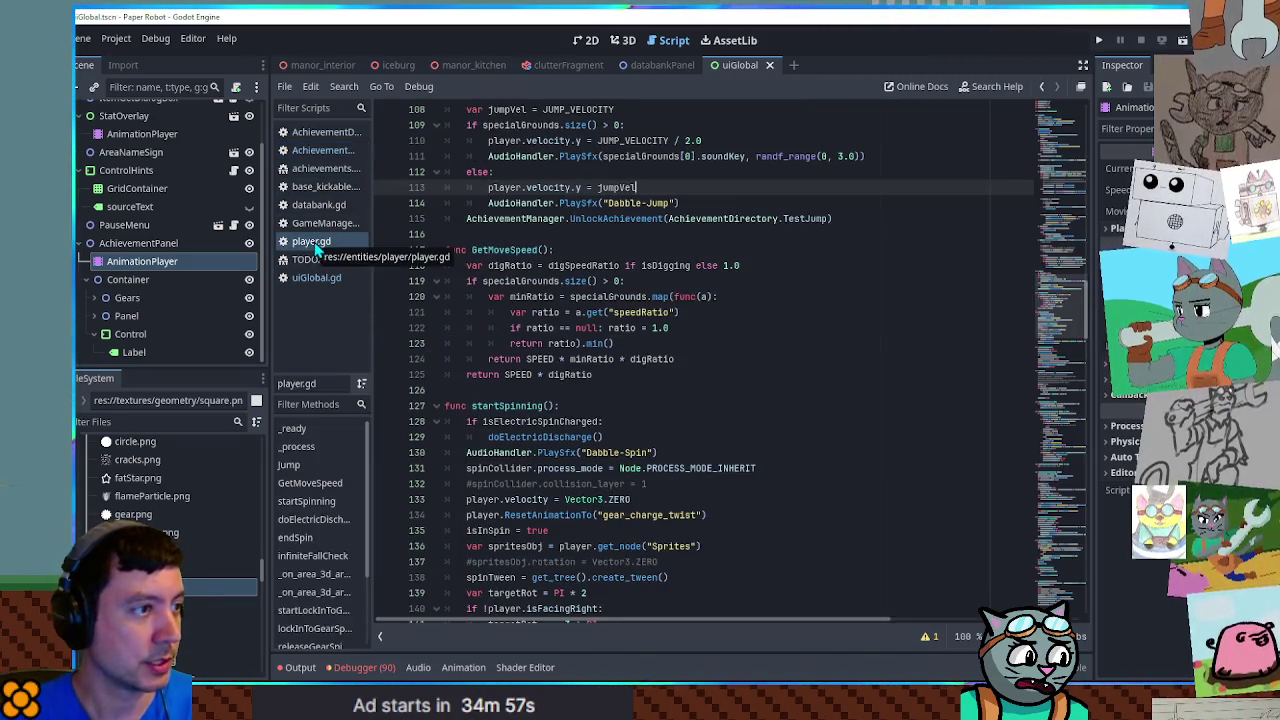
pyautogui.click(613, 220)
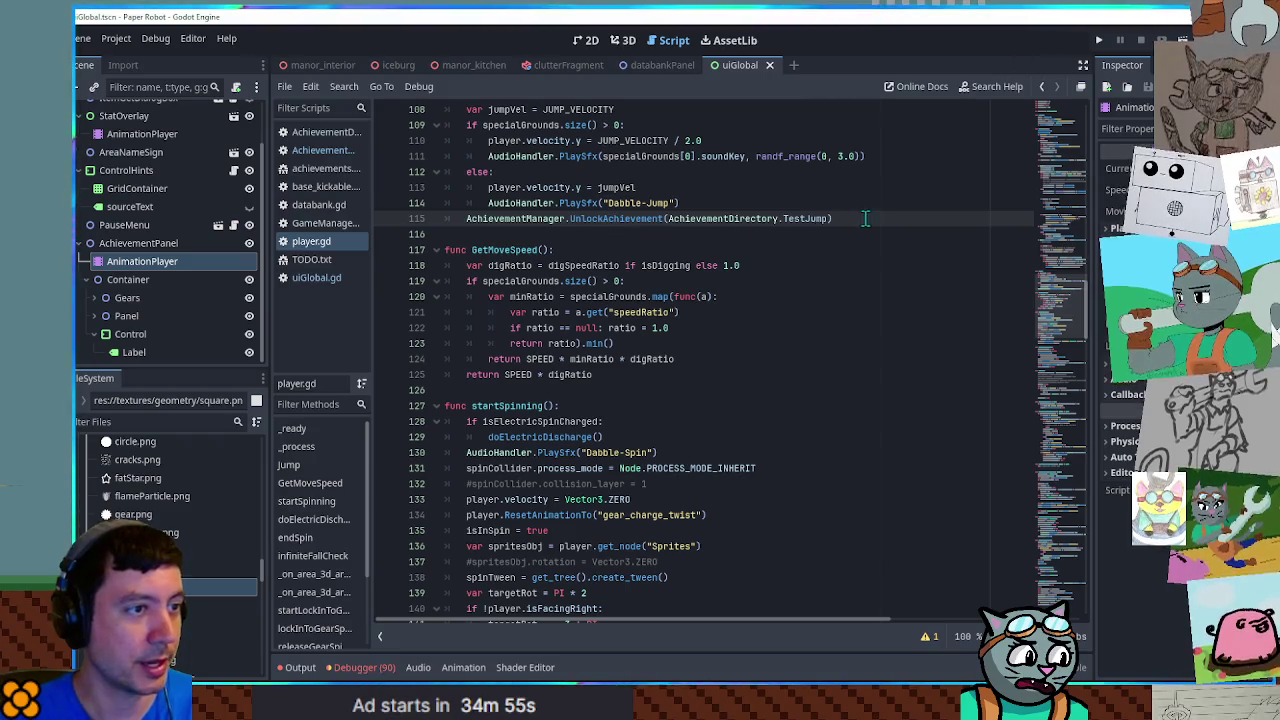
pyautogui.hotkey('ctrl', 'shift', 'd')
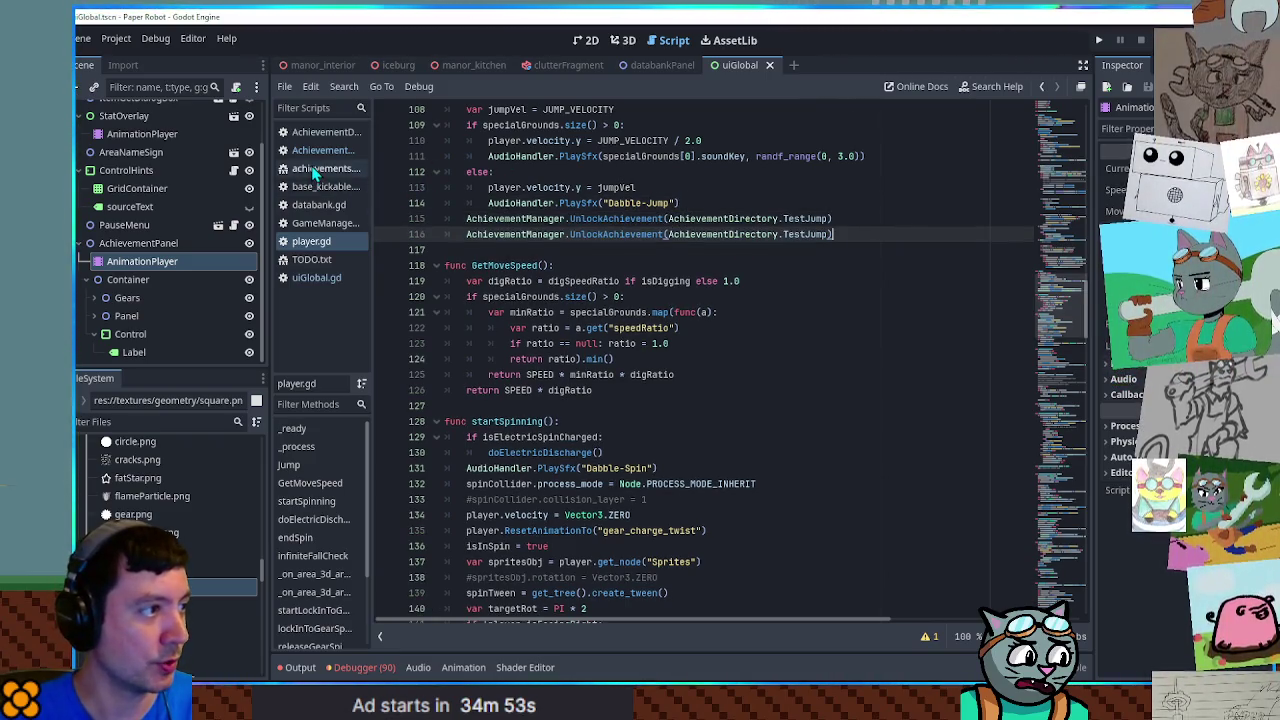
pyautogui.hotkey('ctrl', 'z')
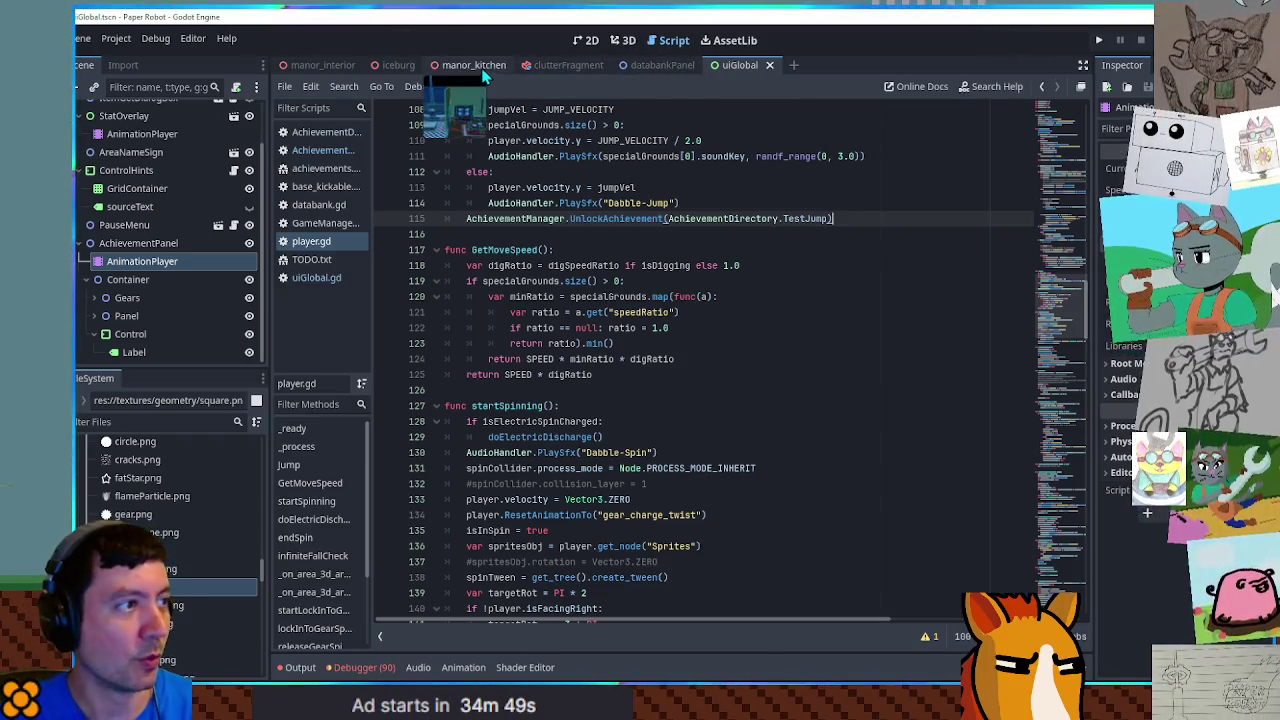
# Run the manor_kitchen scene with F6 and jump to trigger the achievement
pyautogui.click(481, 68)
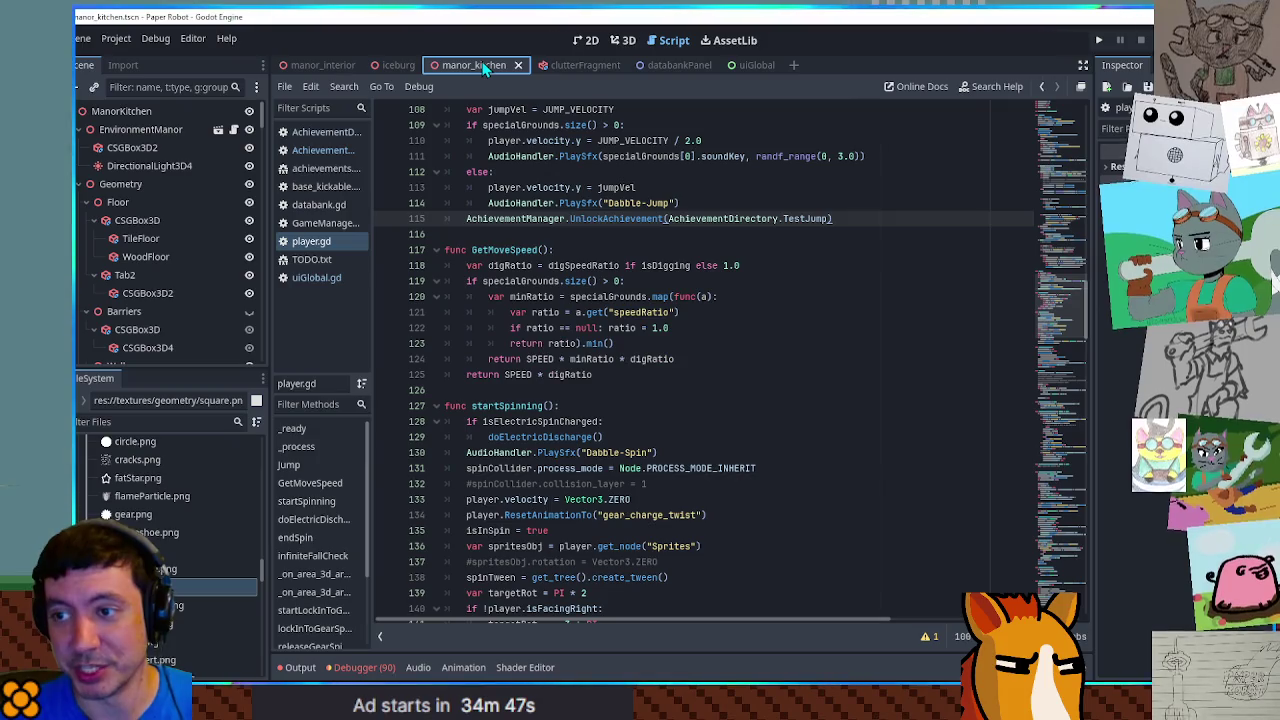
pyautogui.press('F6')
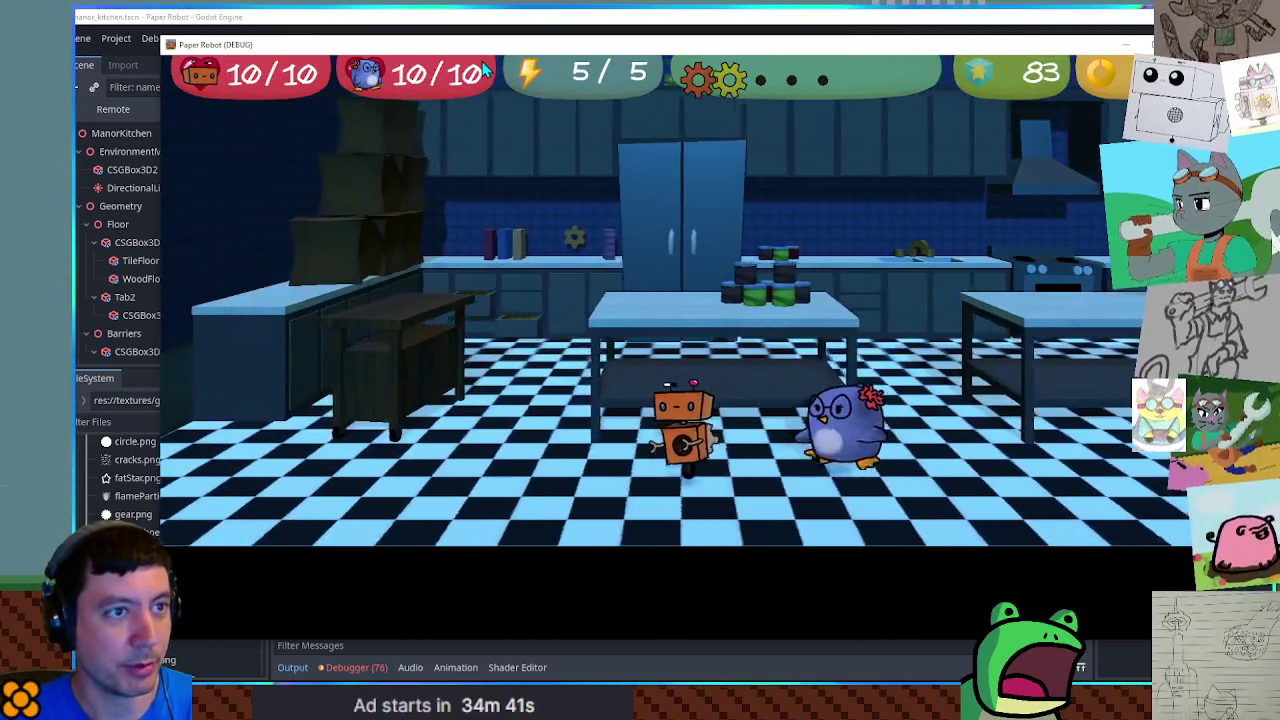
pyautogui.press('space')
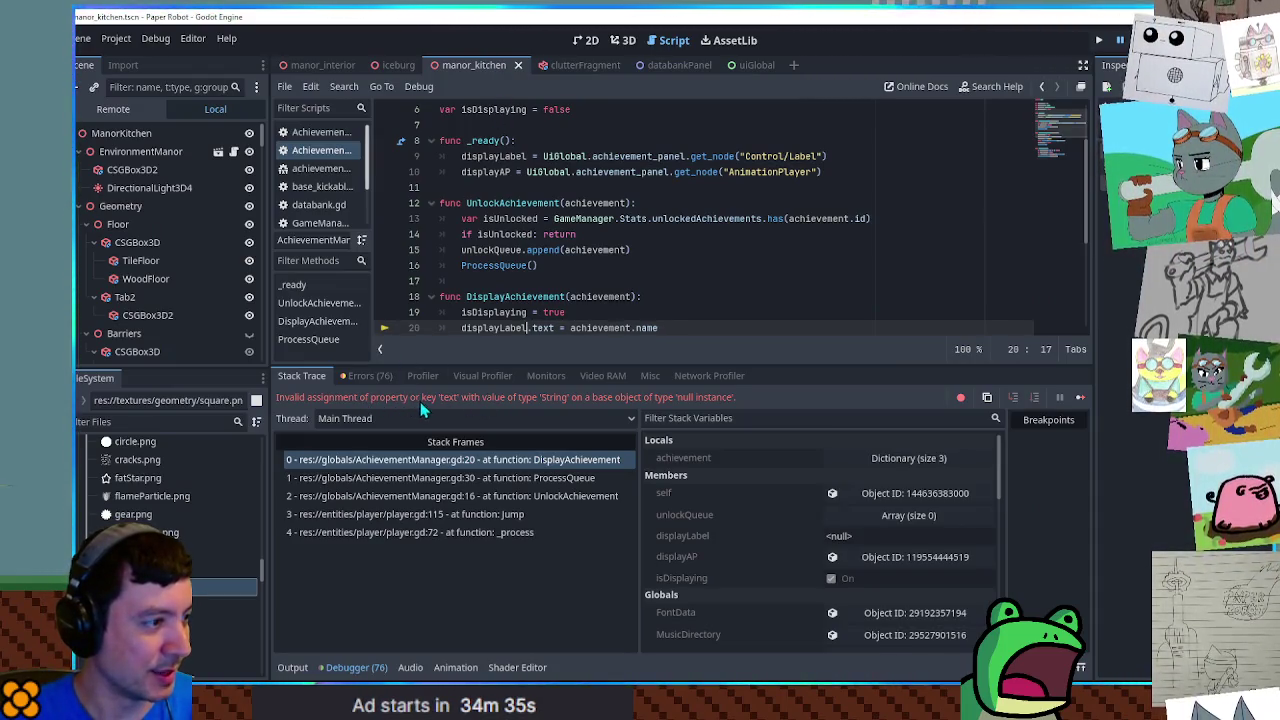
# Trace the null displayLabel error from the debugger to the UiGlobal script definition
pyautogui.click(551, 328)
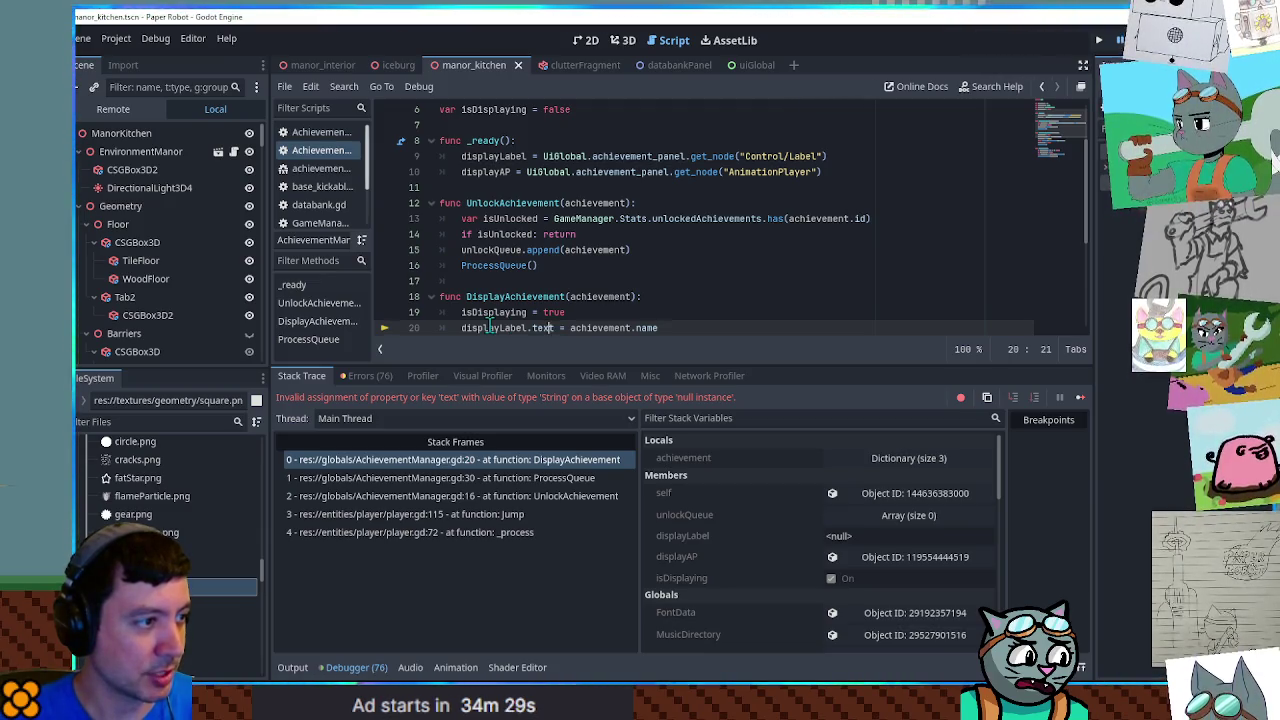
pyautogui.moveTo(492, 328)
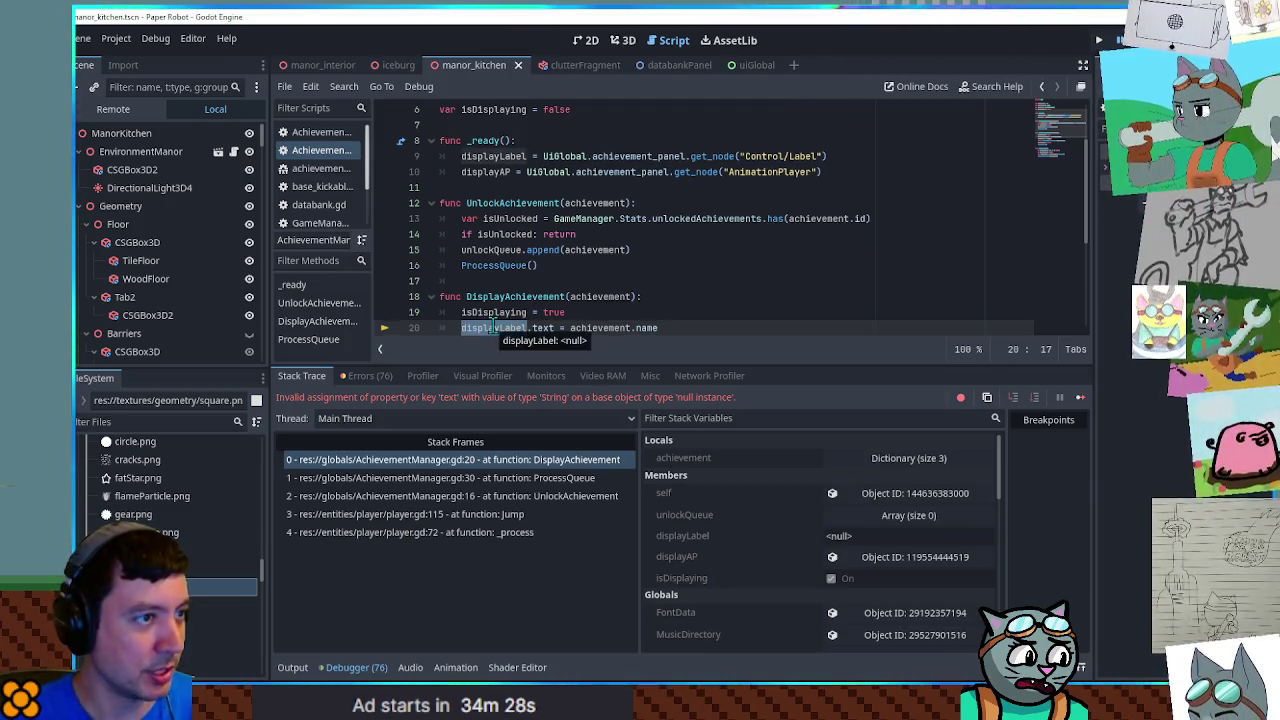
pyautogui.doubleClick(566, 156)
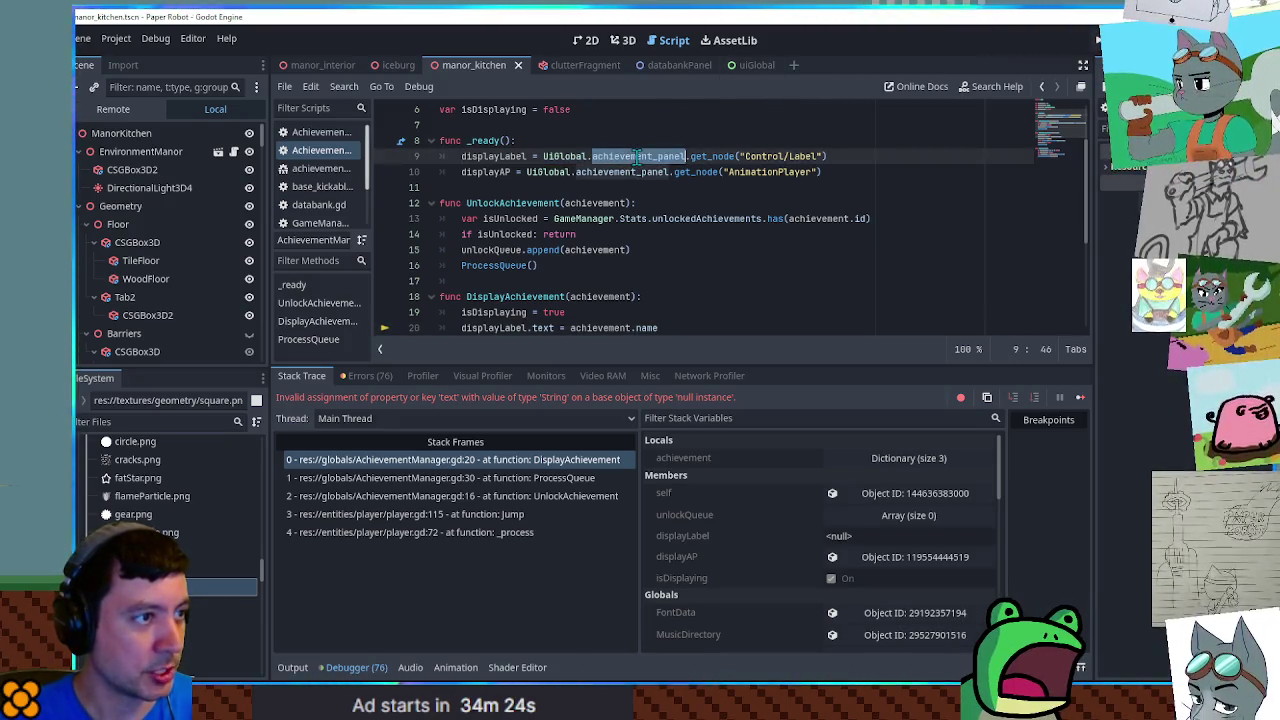
pyautogui.keyDown('ctrl'); pyautogui.click(567, 156); pyautogui.keyUp('ctrl')
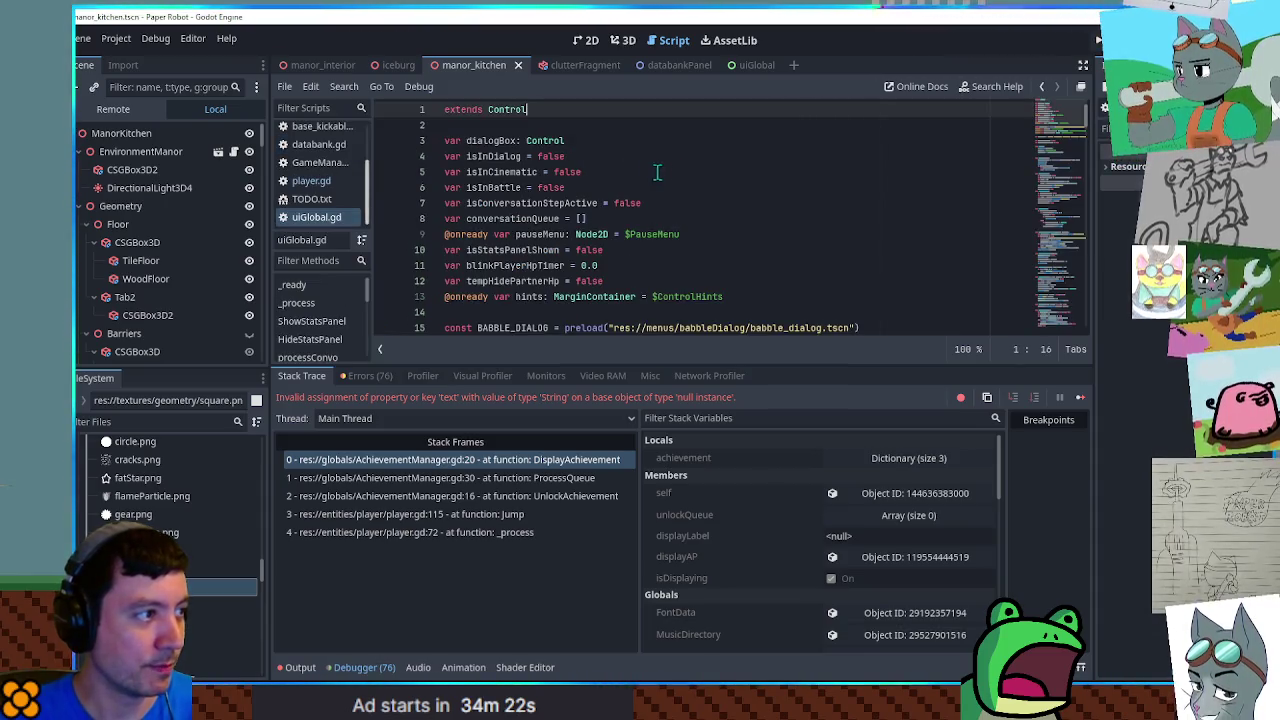
pyautogui.scroll(-2, 670, 180)
pyautogui.scroll(2, 720, 200)
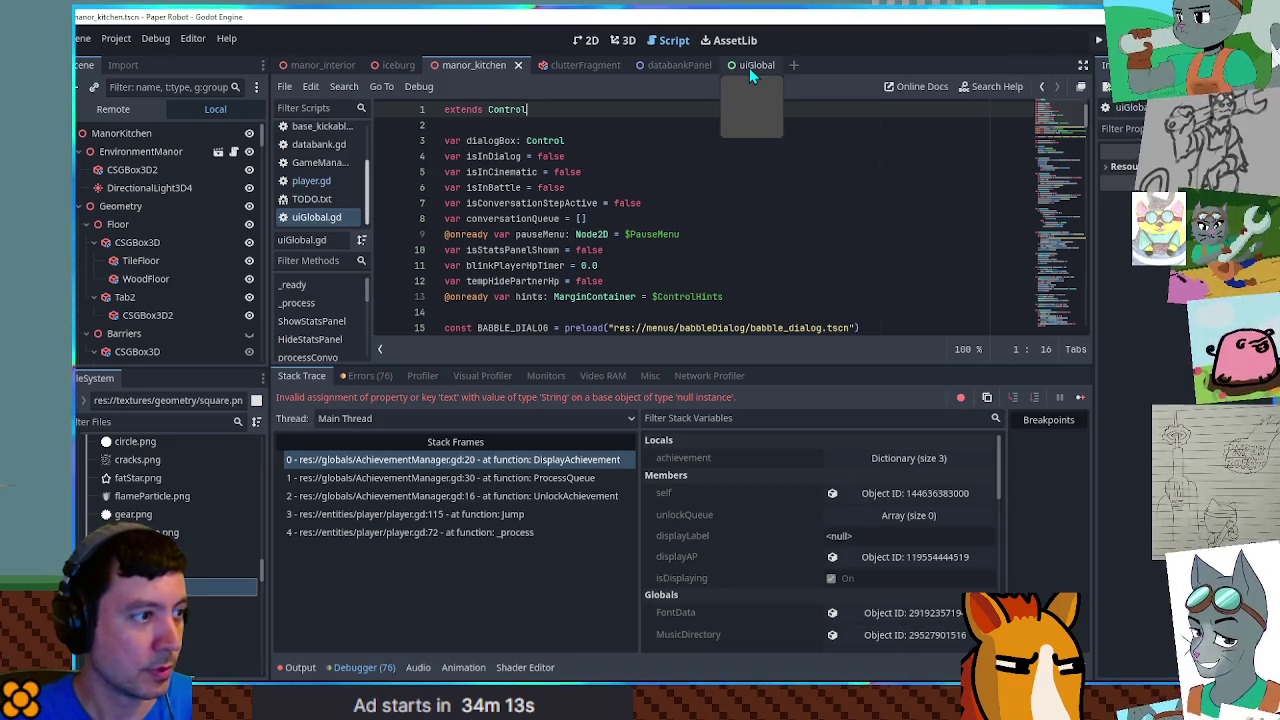
pyautogui.scroll(-2, 716, 140)
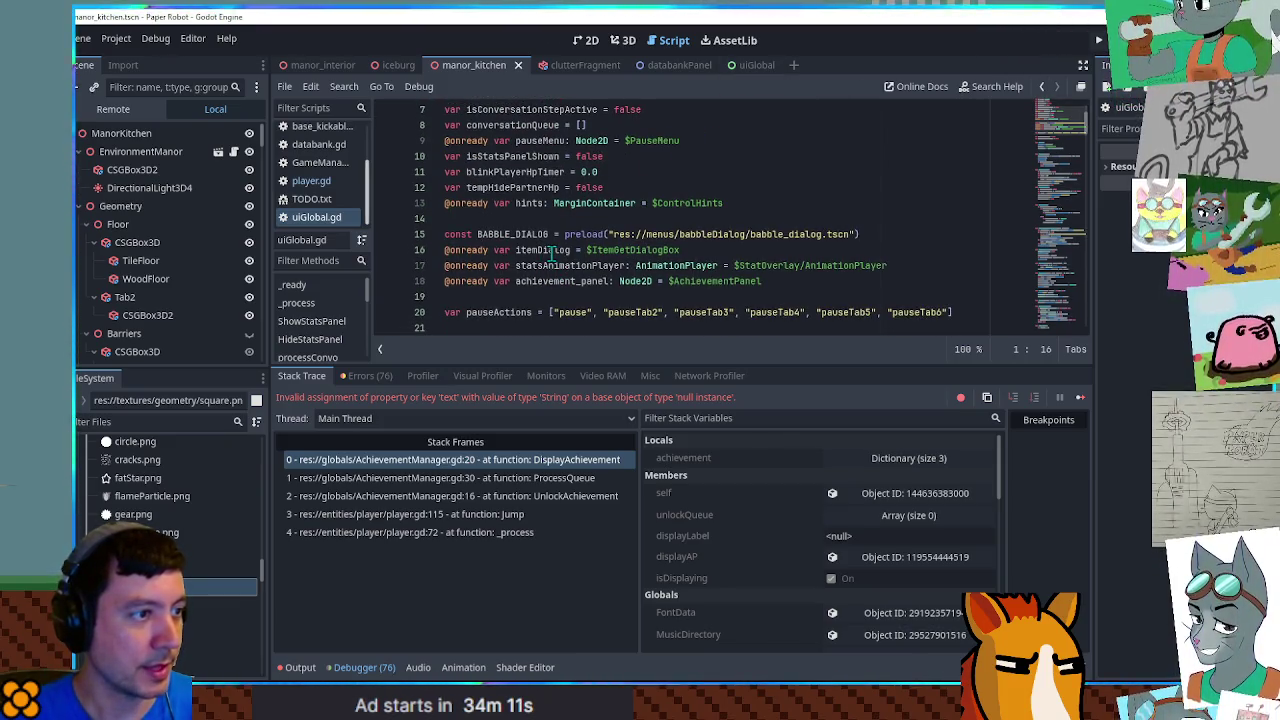
# In the uiGlobal scene, inspect the ItemGetDialogBox node and achievement_panel on line 18
pyautogui.click(750, 64)
pyautogui.scroll(2, 138, 265)
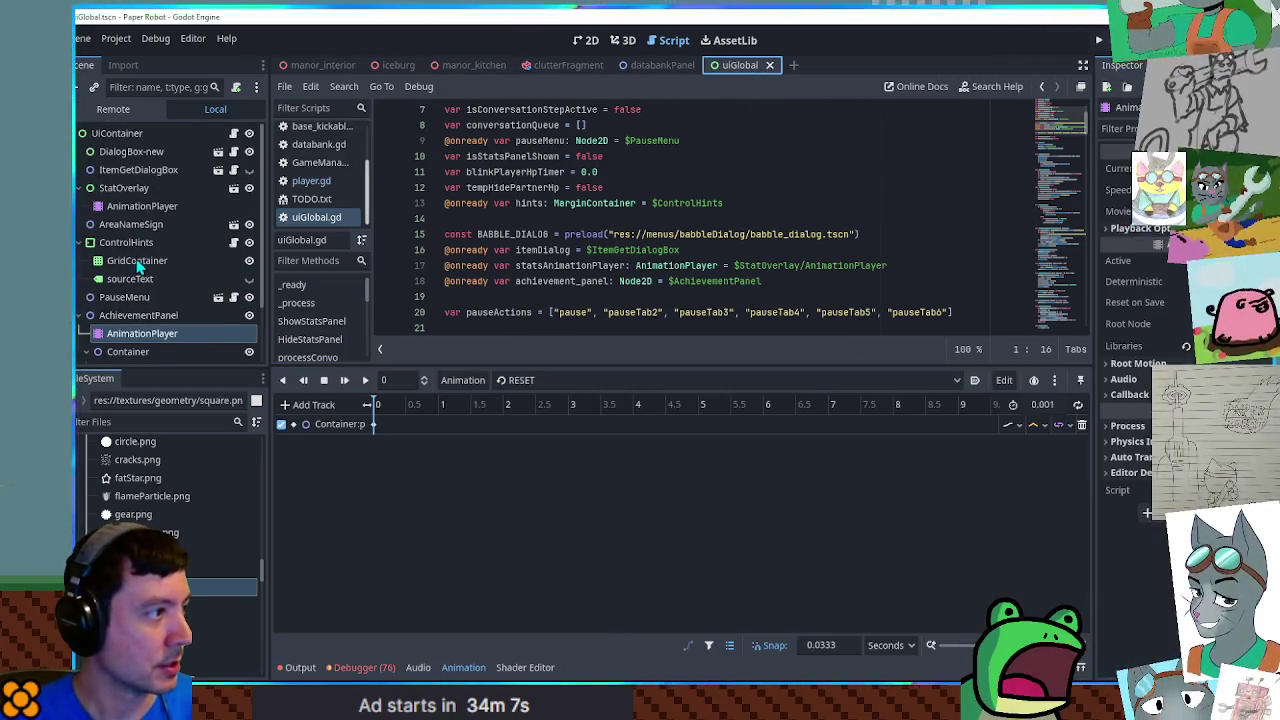
pyautogui.click(130, 170)
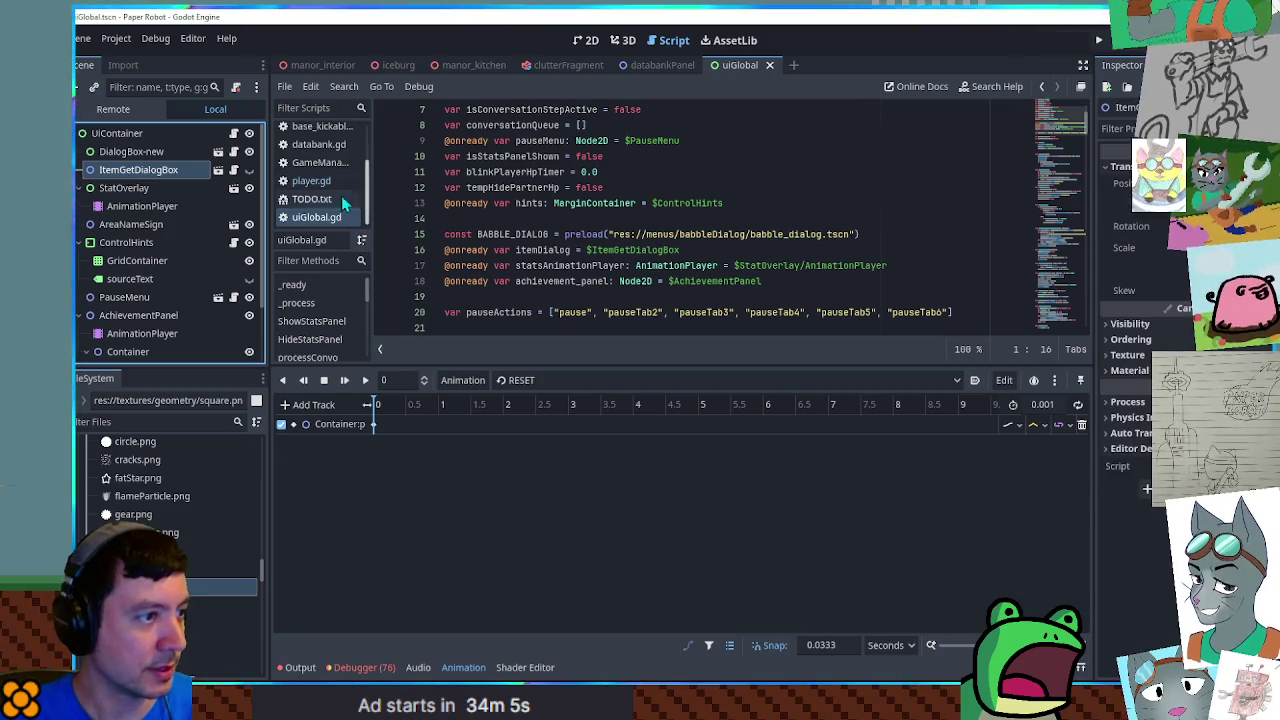
pyautogui.doubleClick(557, 281)
pyautogui.scroll(-3, 576, 192)
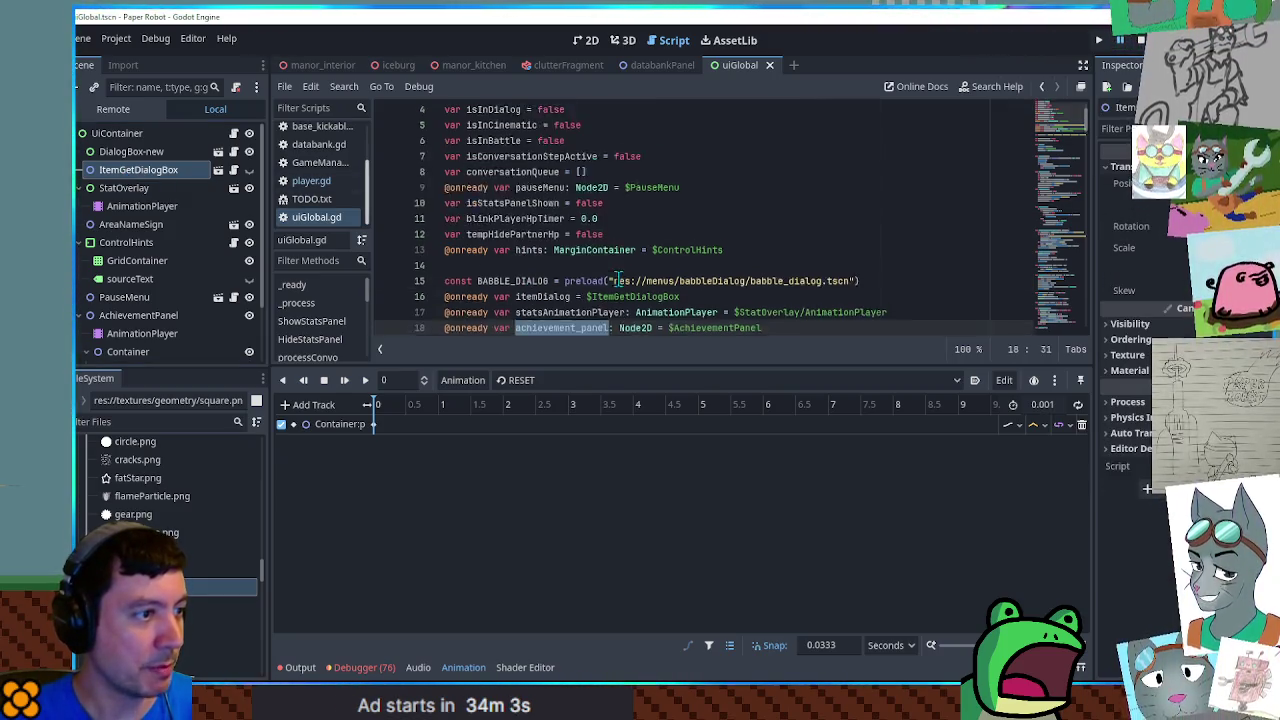
pyautogui.scroll(3, 576, 192)
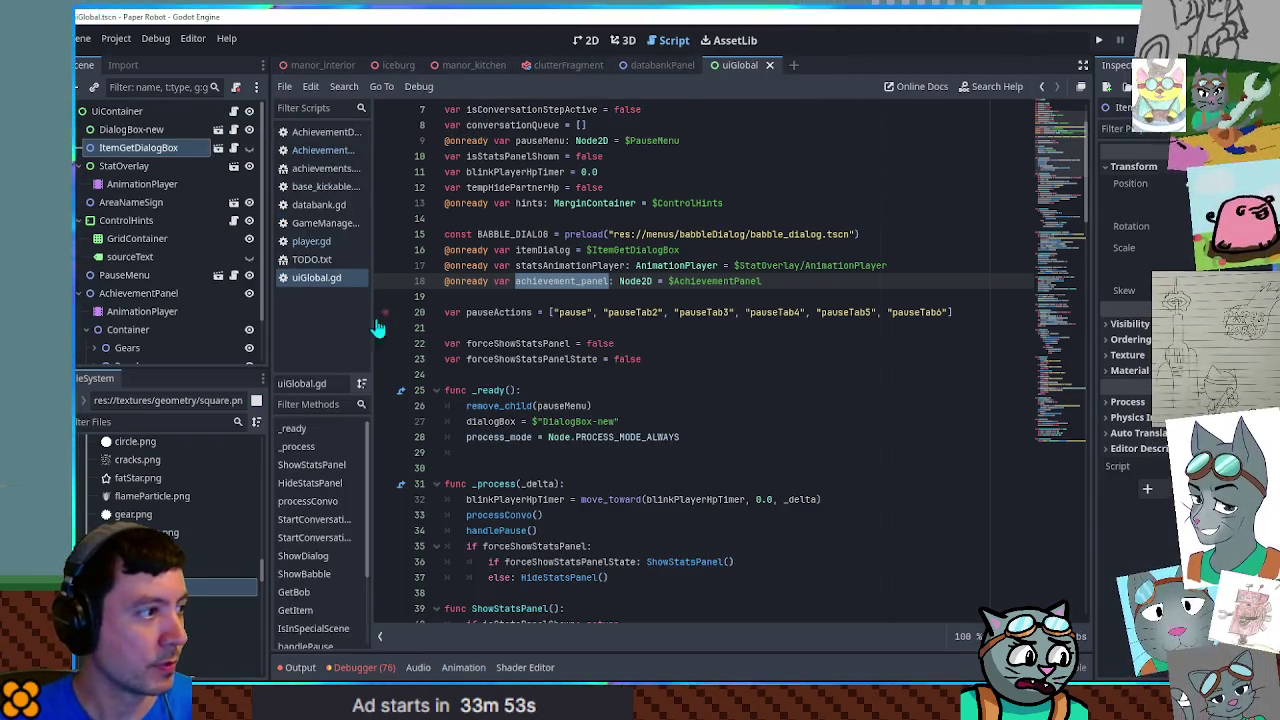
# In AchievementManager.gd, start a new Initialize function below _ready
pyautogui.click(316, 243)
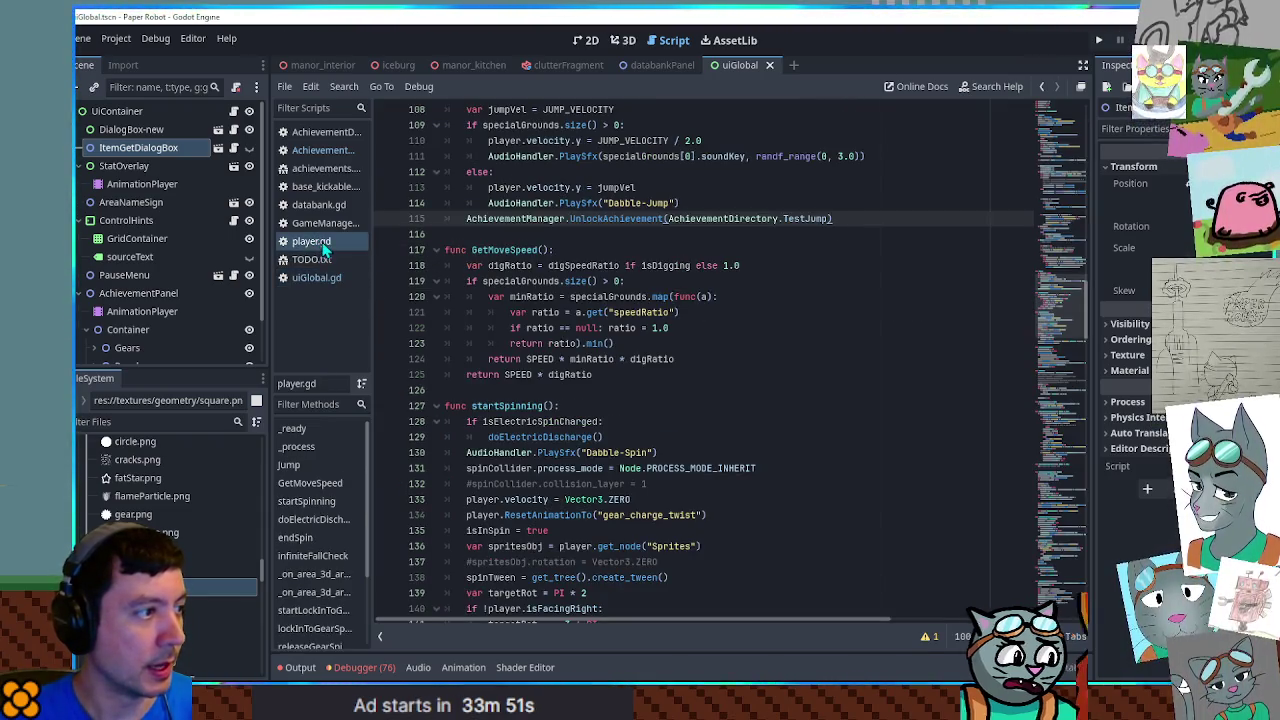
pyautogui.click(322, 150)
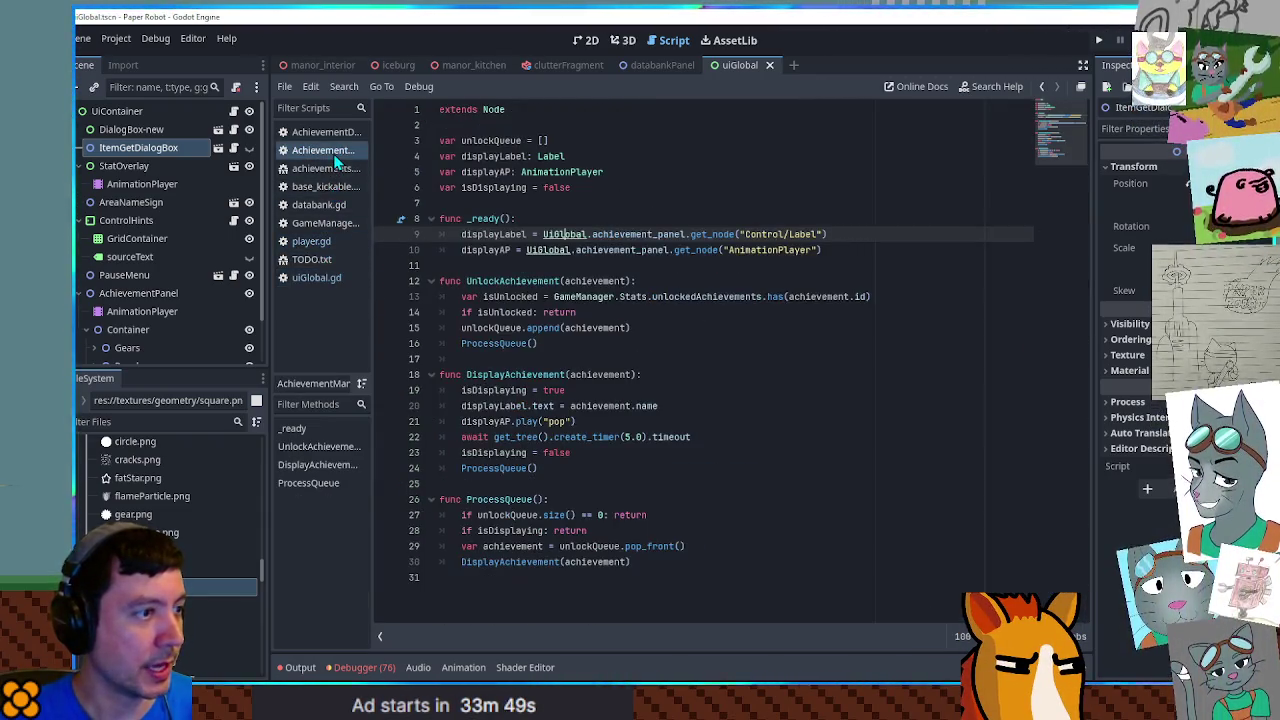
pyautogui.moveTo(454, 230); pyautogui.dragTo(500, 252)
pyautogui.click(500, 252)
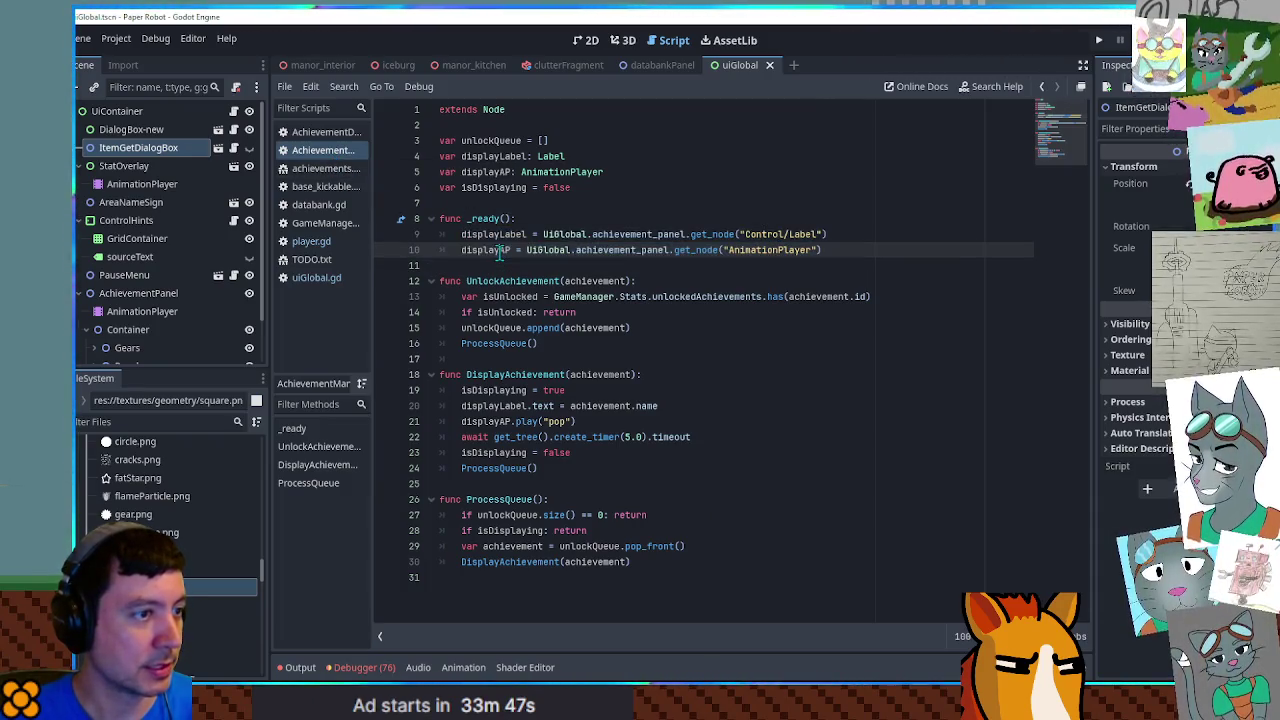
pyautogui.click(572, 218)
pyautogui.click(883, 252)
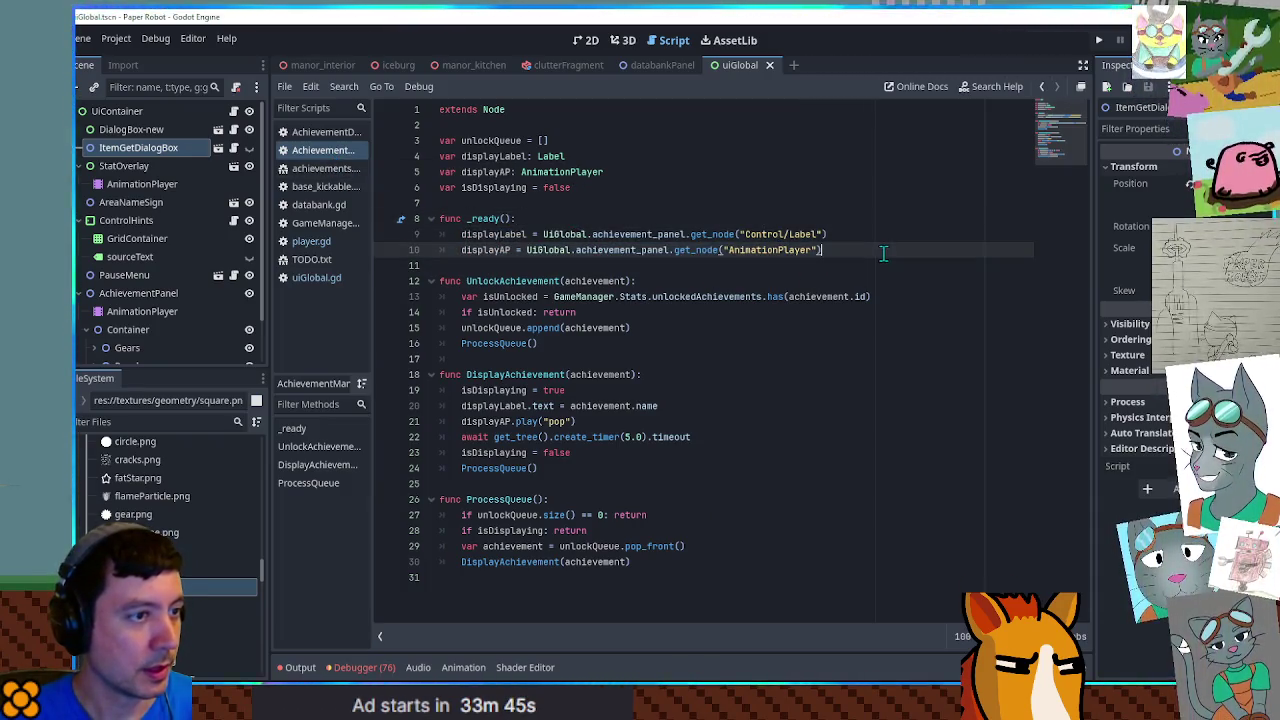
pyautogui.press('Return')
pyautogui.press('Return')
pyautogui.write('fn')
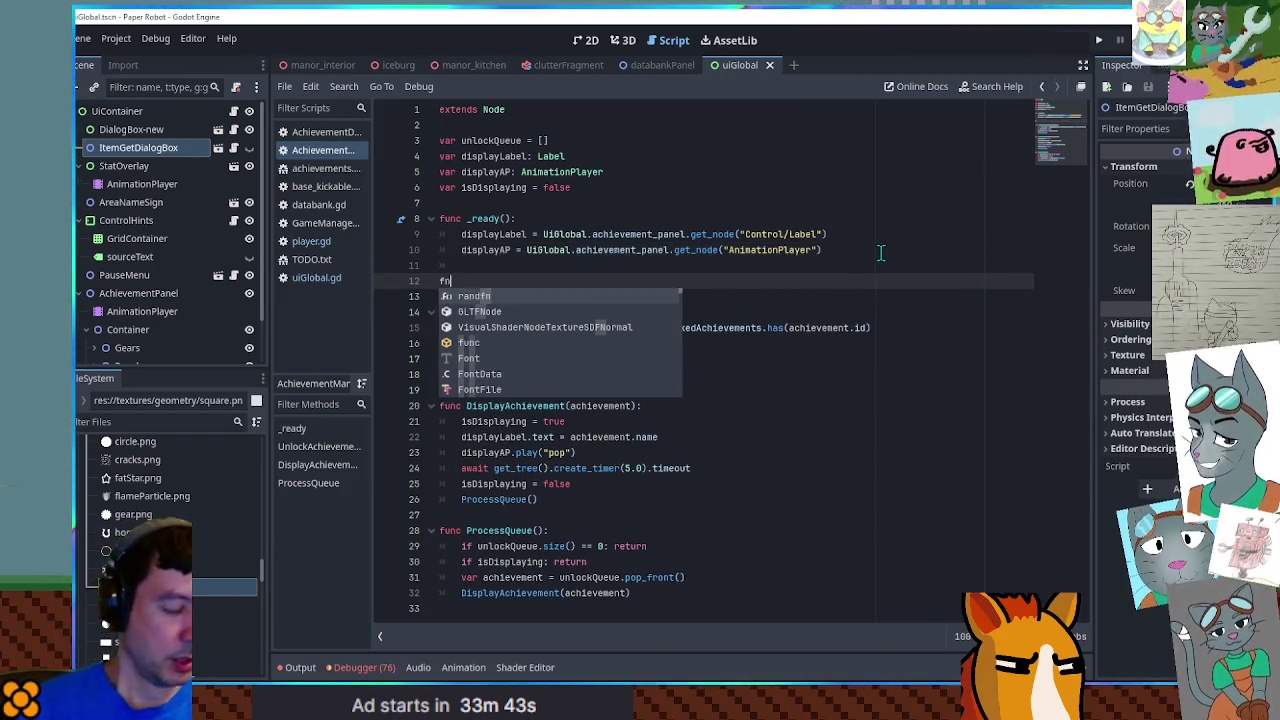
pyautogui.press('BackSpace')
pyautogui.write('un')
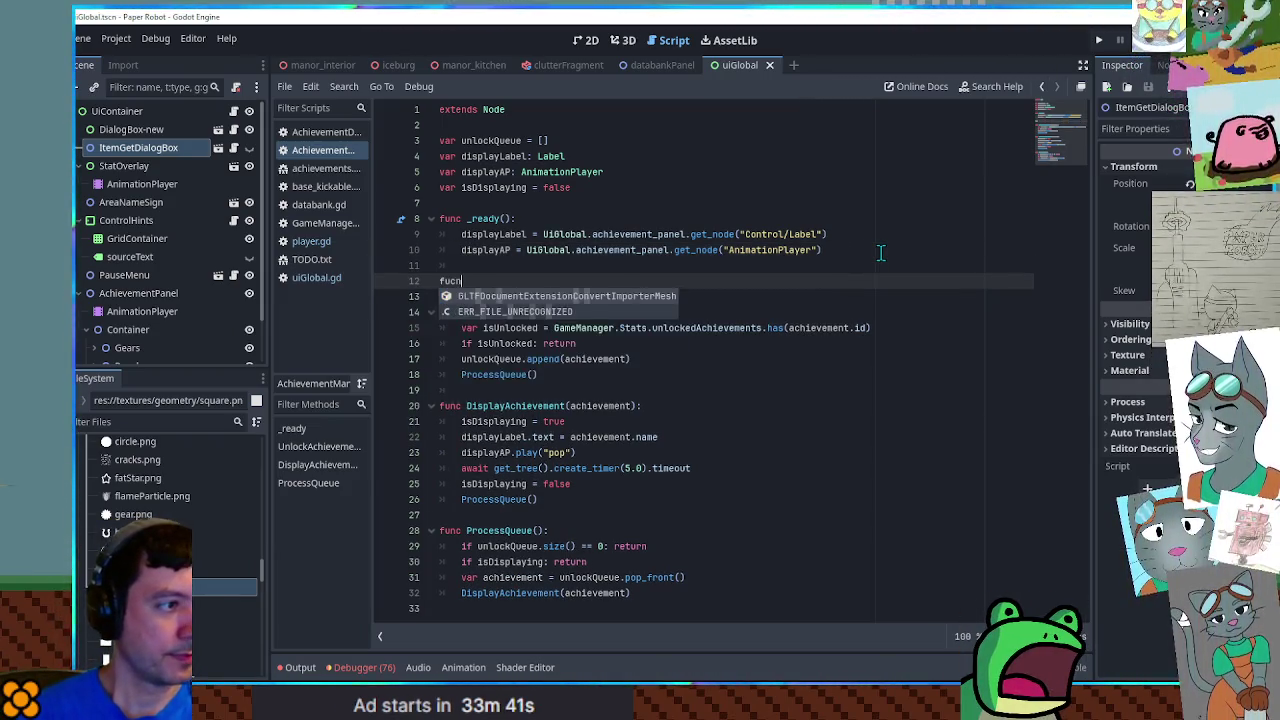
pyautogui.write('c init')
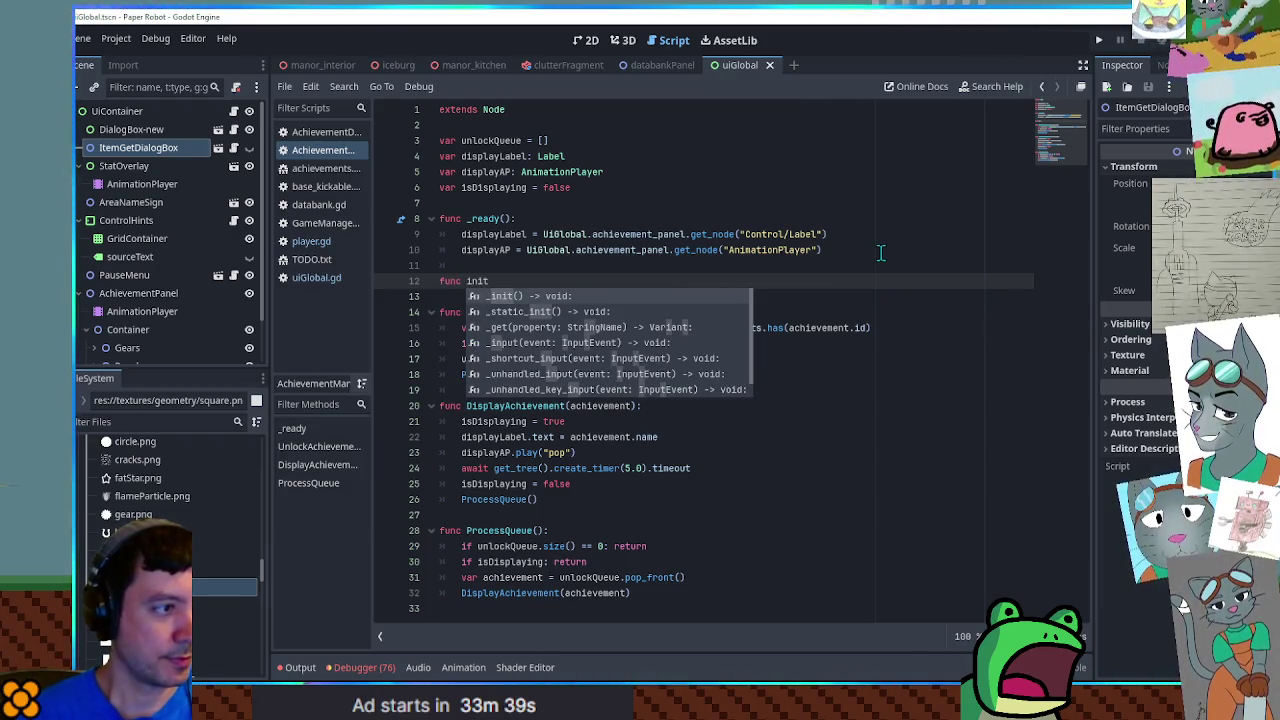
pyautogui.write('isl')
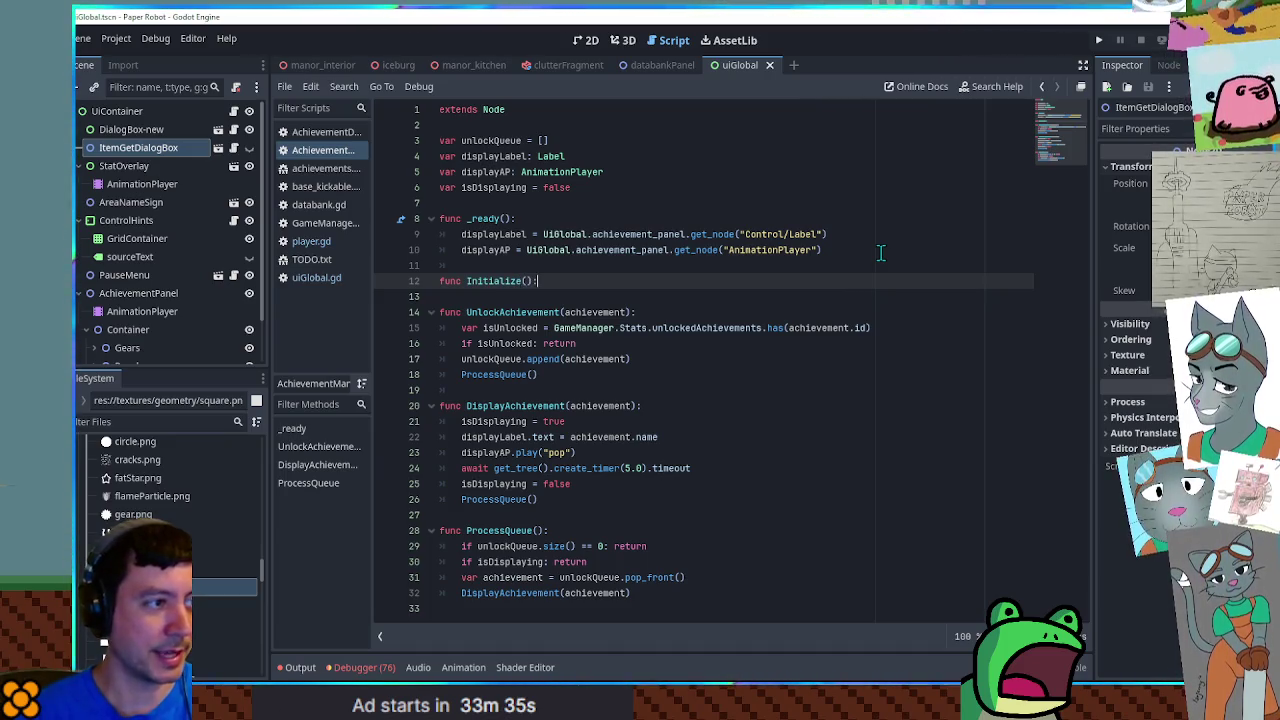
# Move the label and AnimationPlayer lookups into Initialize and add call_deferred("Initialize") in _ready
pyautogui.moveTo(880, 252)
pyautogui.mouseDown()
pyautogui.moveTo(470, 250)
pyautogui.moveTo(462, 234)
pyautogui.mouseUp()
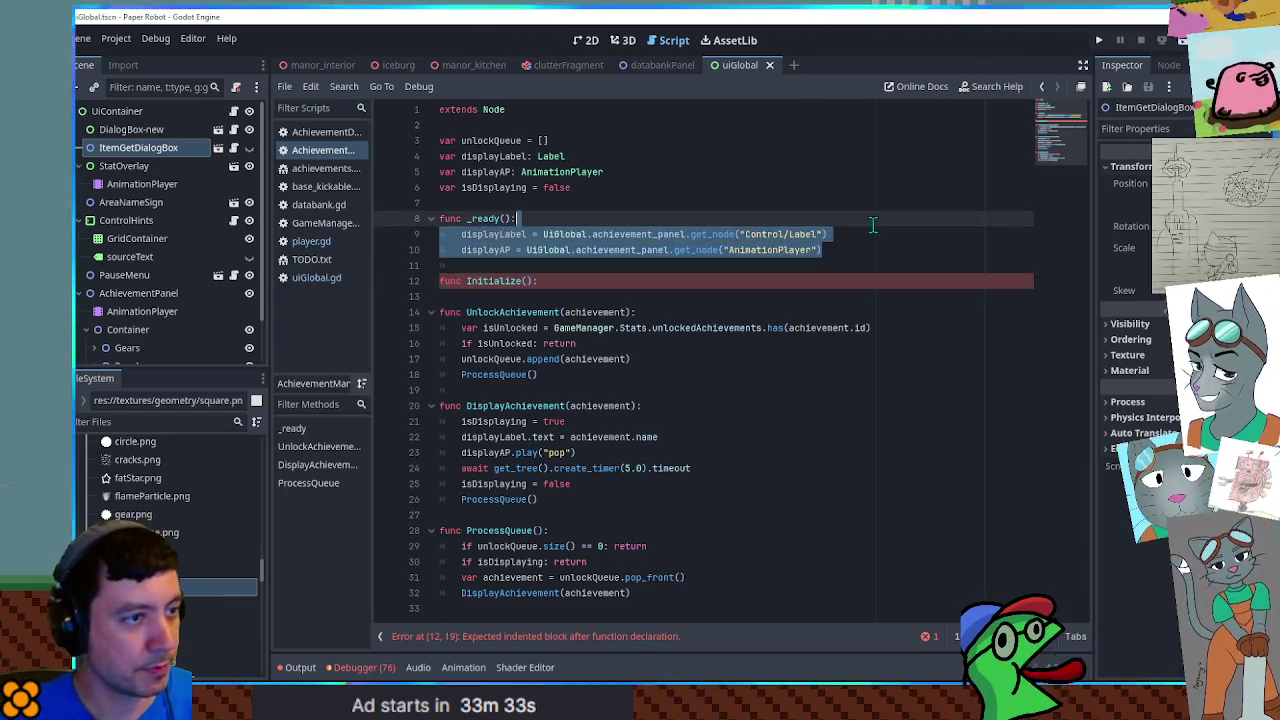
pyautogui.hotkey('ctrl', 'x')
pyautogui.hotkey('ctrl', 'v')
pyautogui.click(560, 218)
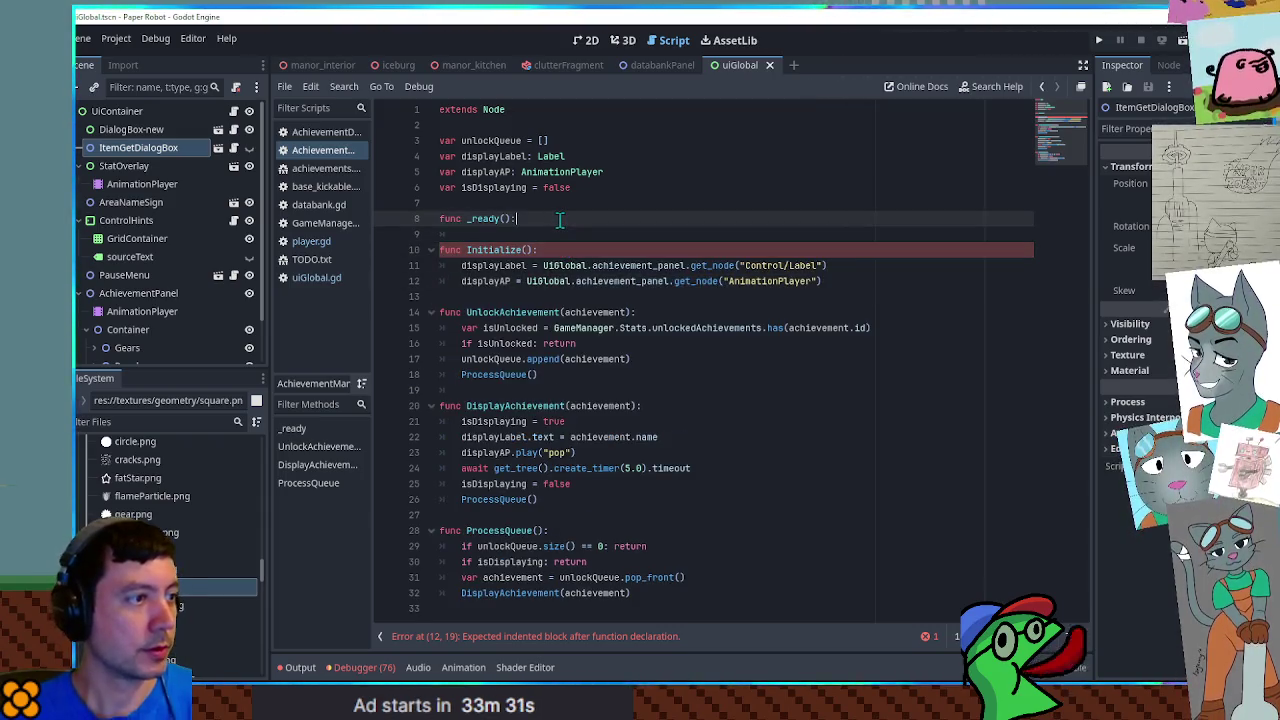
pyautogui.press('Return')
pyautogui.write('call_de')
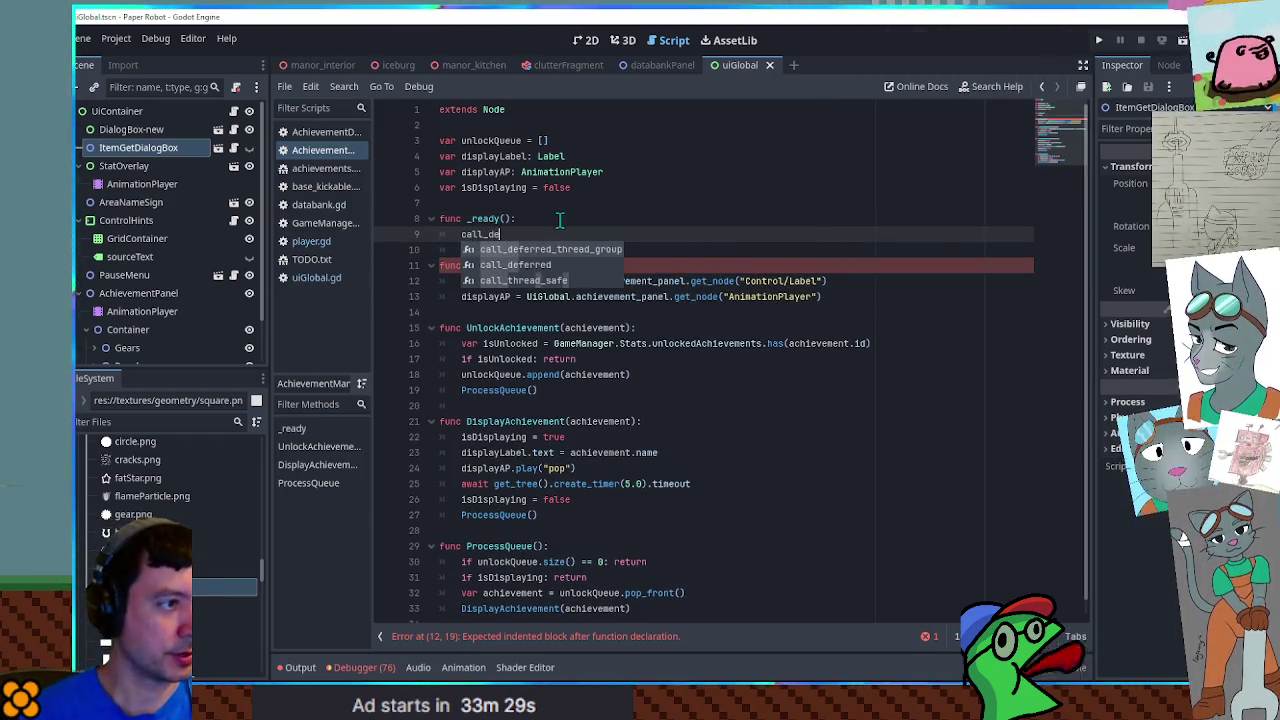
pyautogui.press('Down')
pyautogui.press('Return')
pyautogui.write('Initialize")')
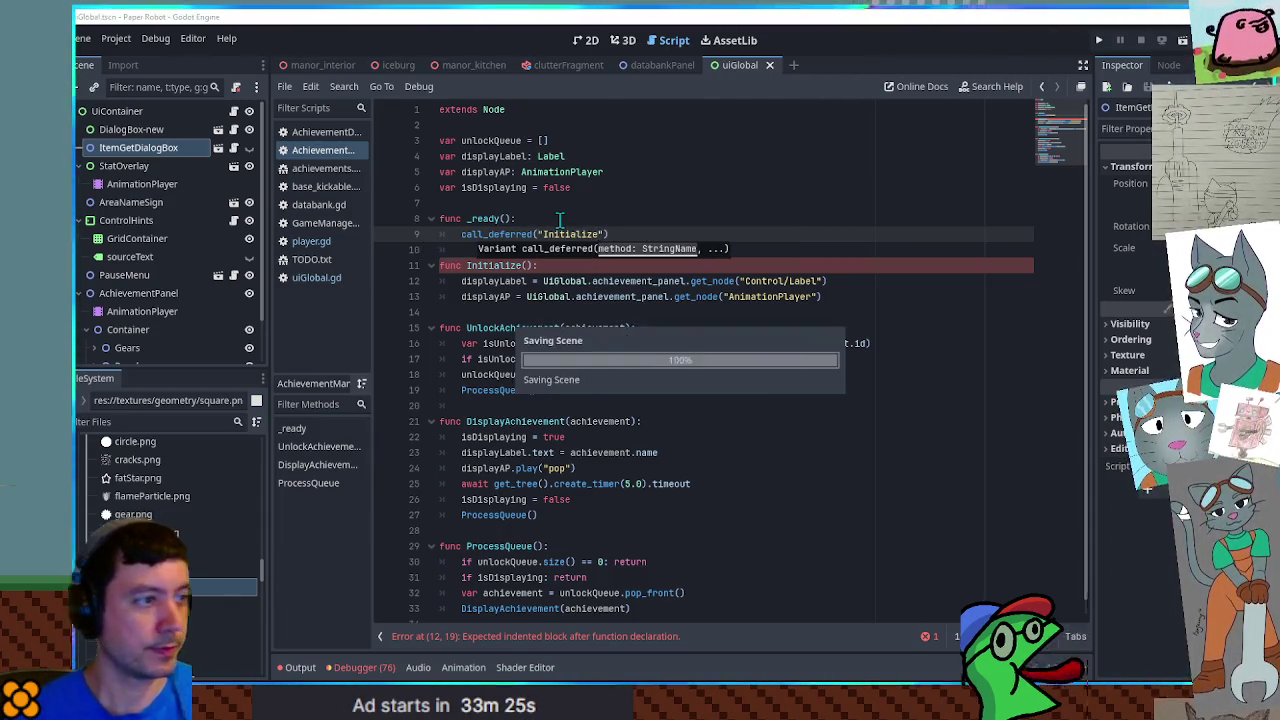
pyautogui.click(470, 66)
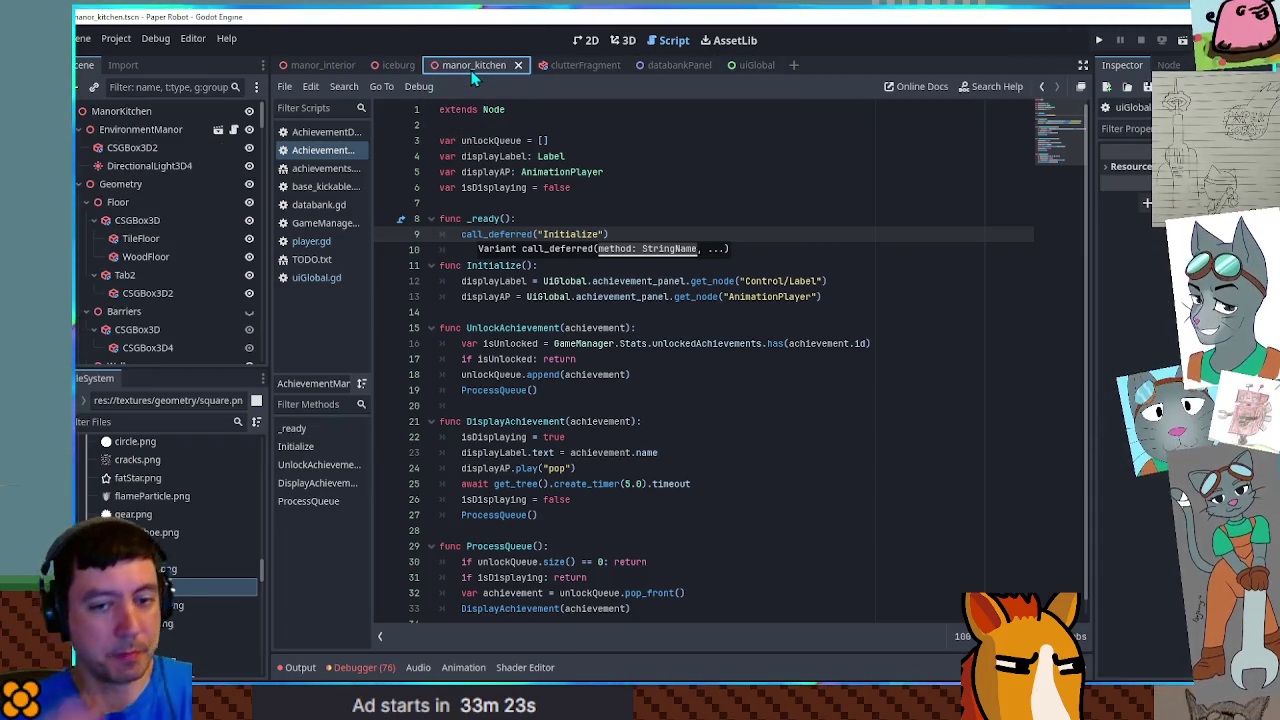
# Run the game, jump, and trace the null-instance error to the label's node path
pyautogui.press('F6')
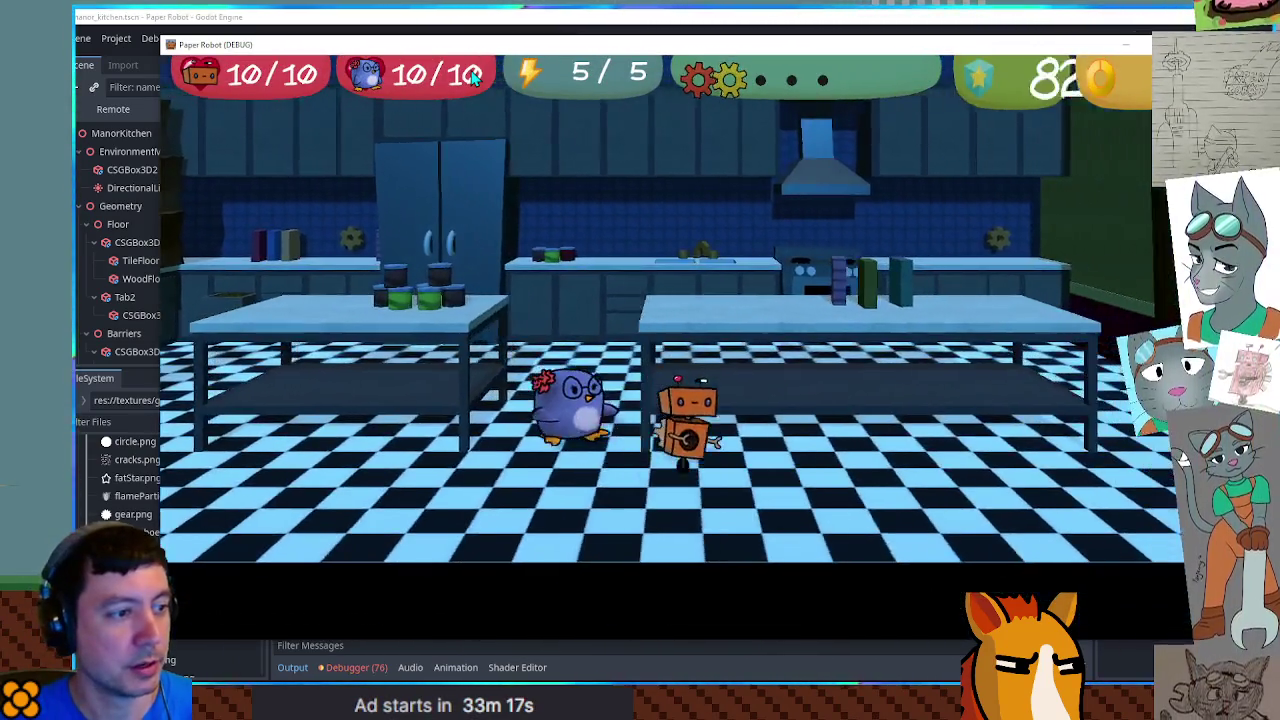
pyautogui.press('space')
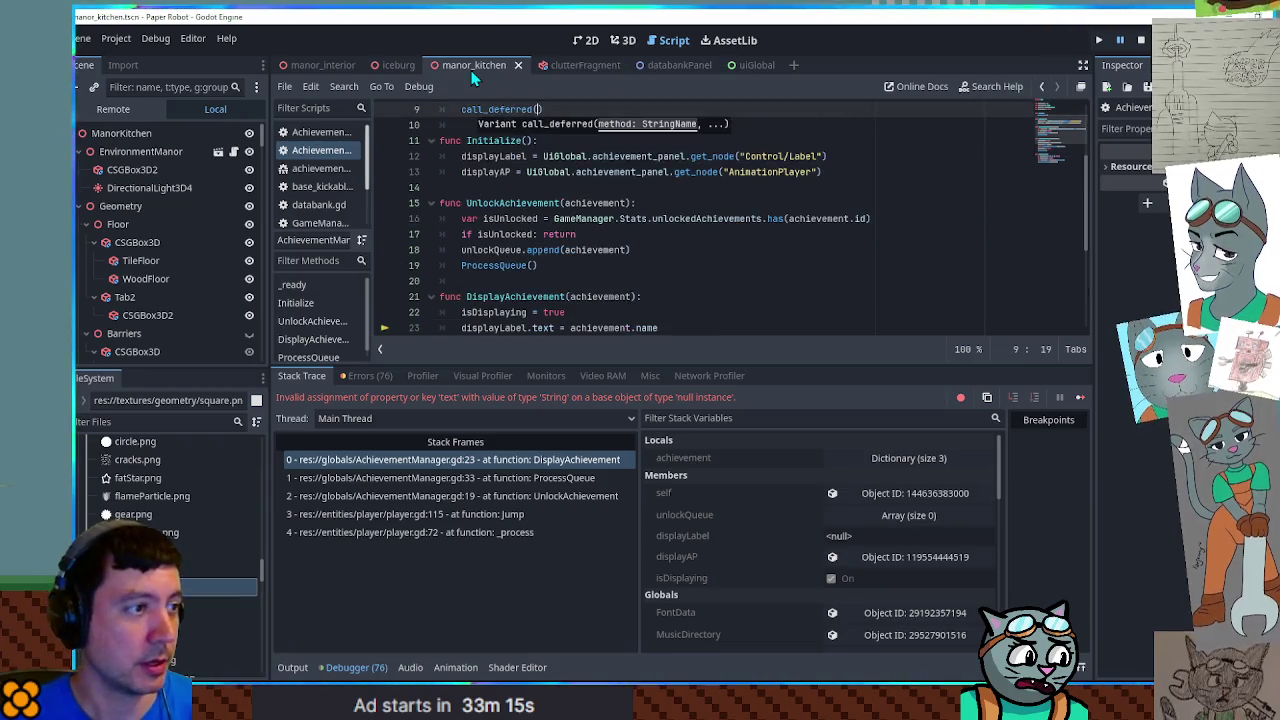
pyautogui.write('"Initialize')
pyautogui.click(692, 261)
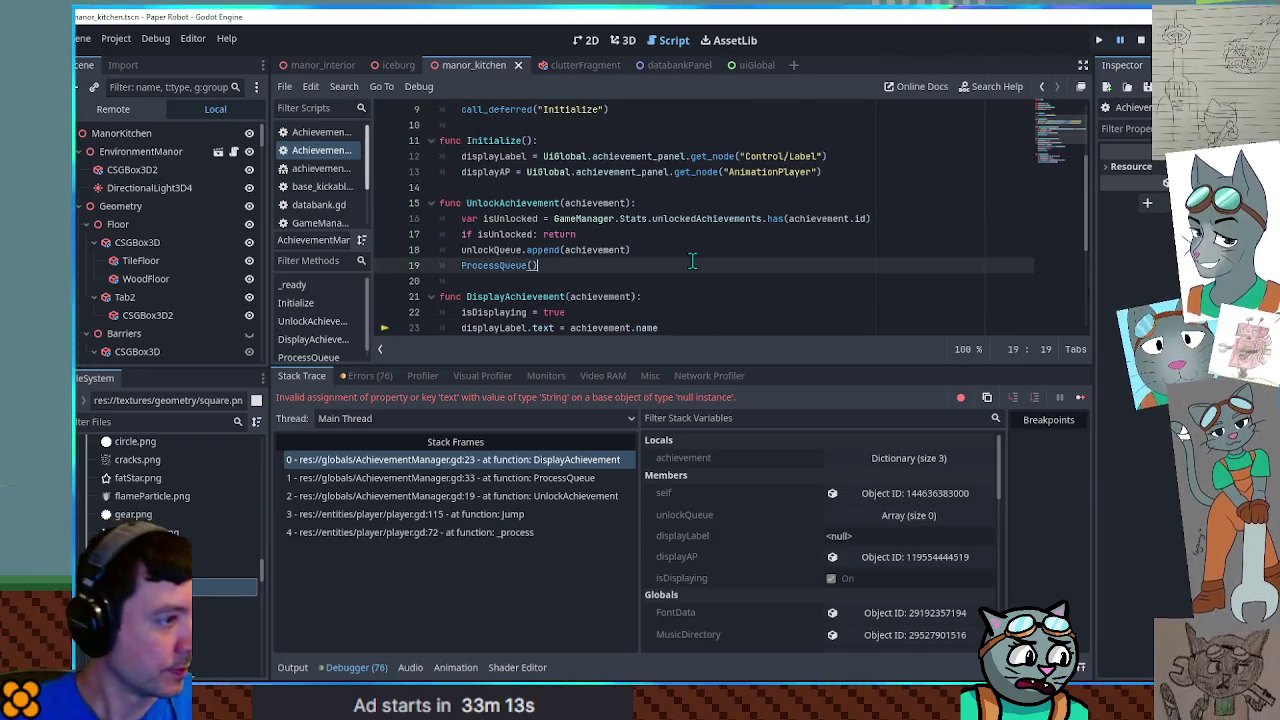
pyautogui.scroll(-3, 596, 330)
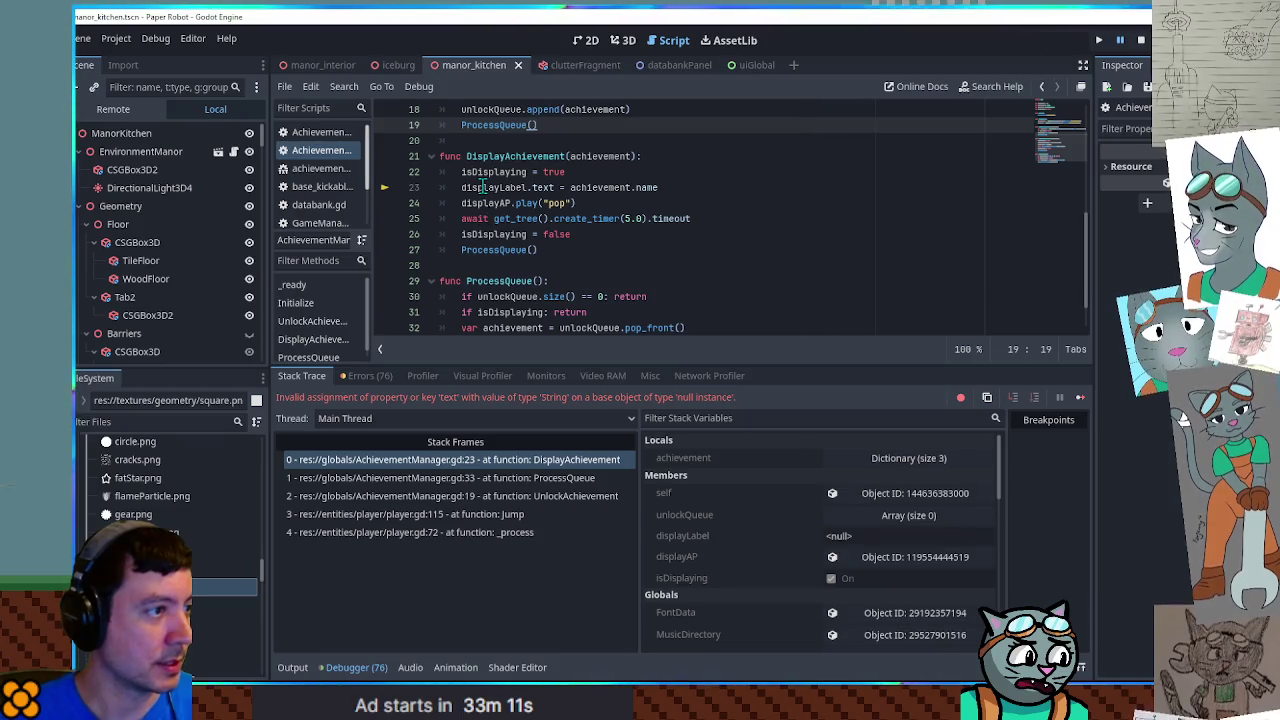
pyautogui.click(499, 187)
pyautogui.scroll(5, 540, 218)
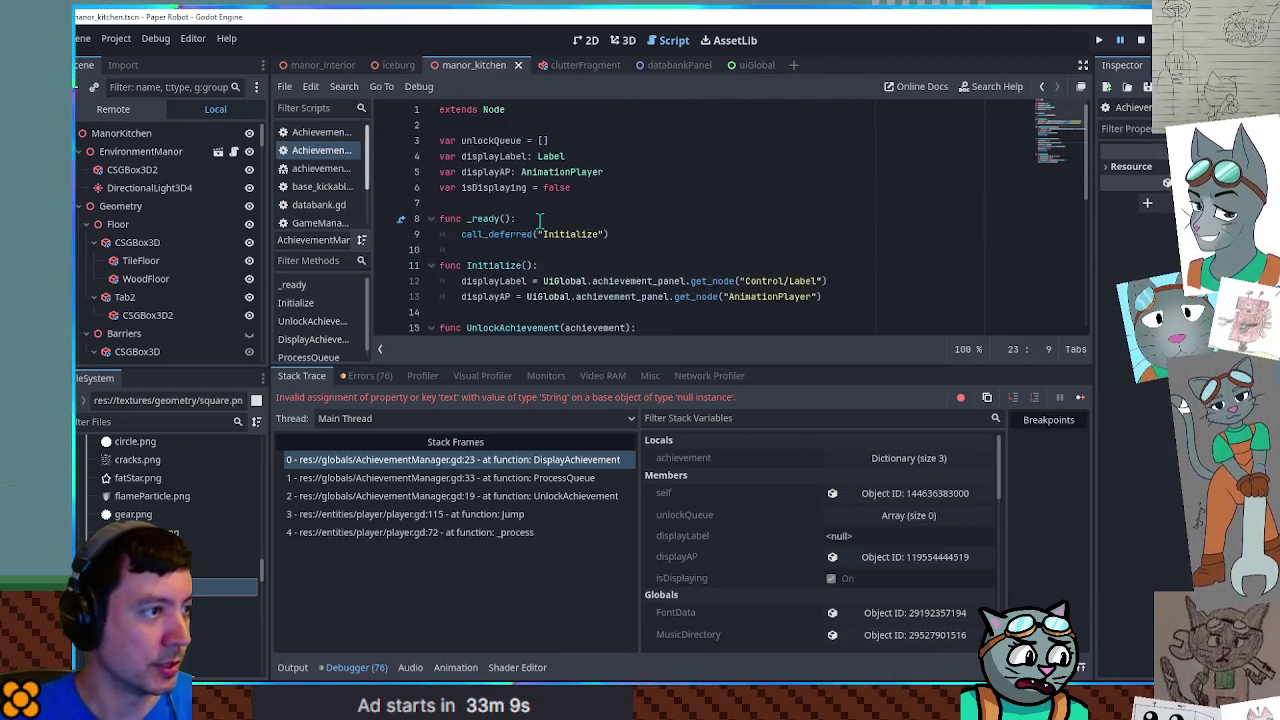
pyautogui.doubleClick(565, 233)
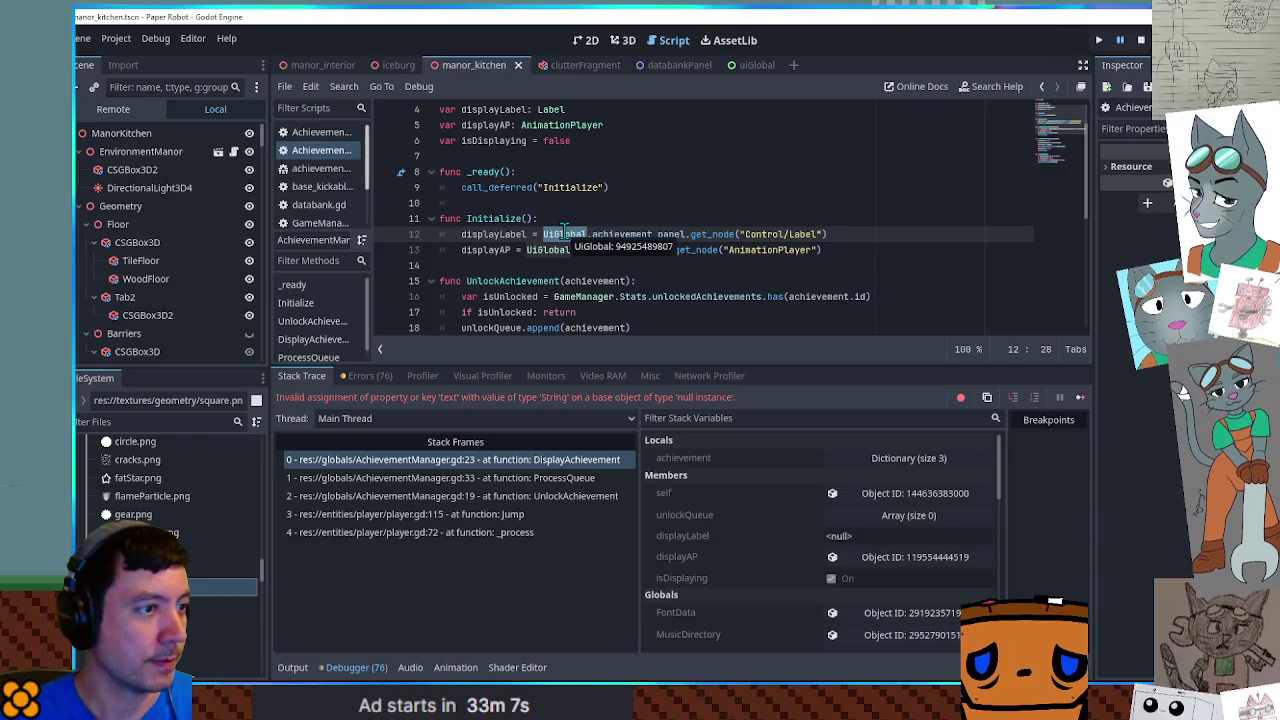
pyautogui.doubleClick(645, 233)
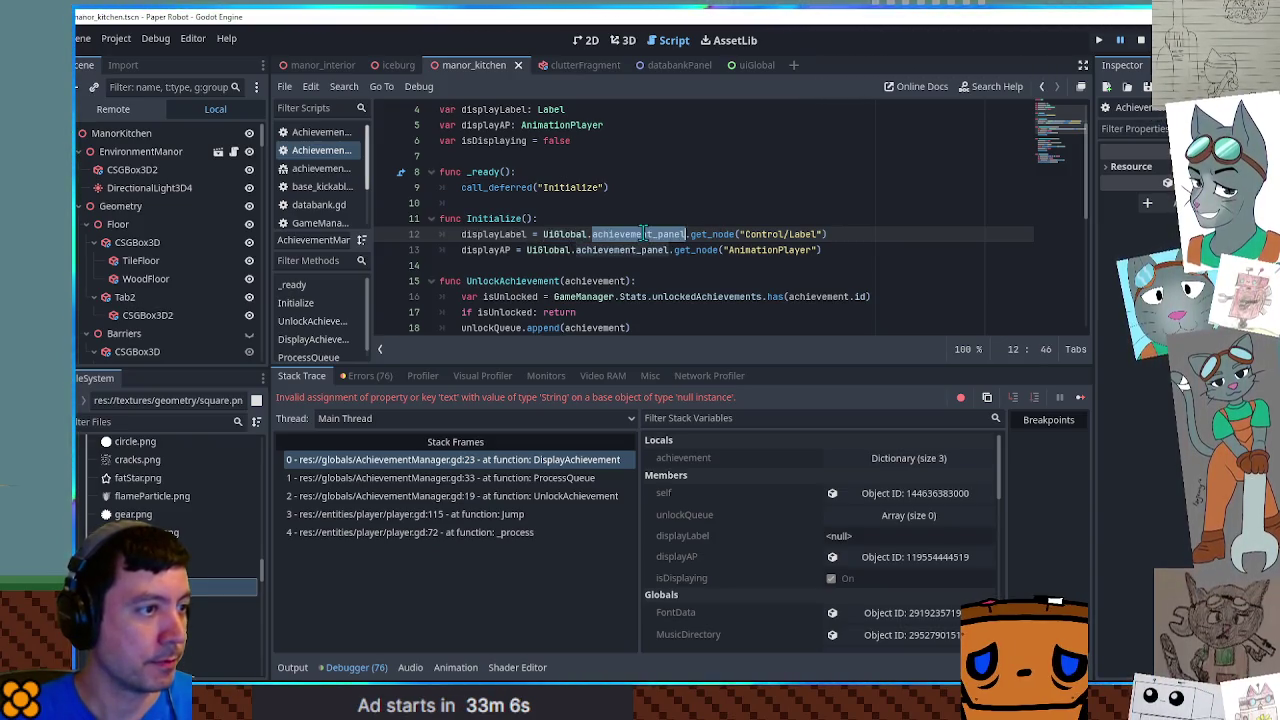
pyautogui.doubleClick(765, 233)
# Check the AchievementPanel tree and change the label path to "Container/Control/Label", then save
pyautogui.click(750, 65)
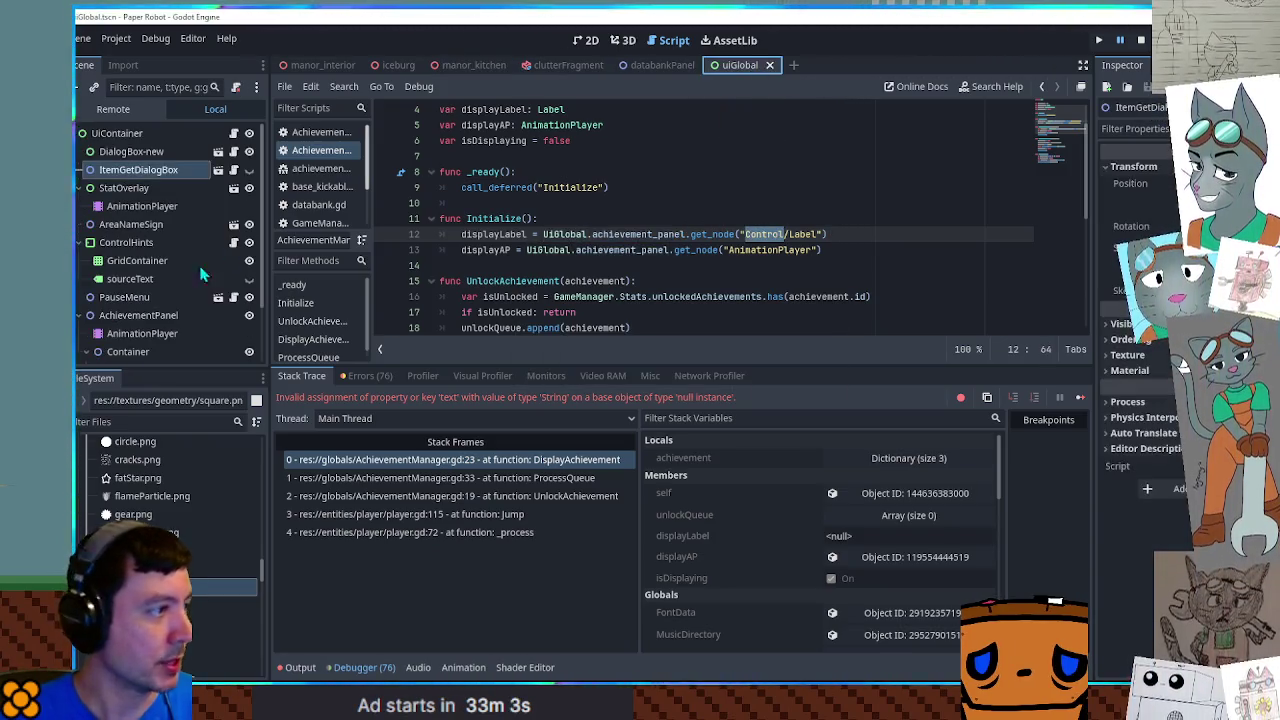
pyautogui.click(128, 246)
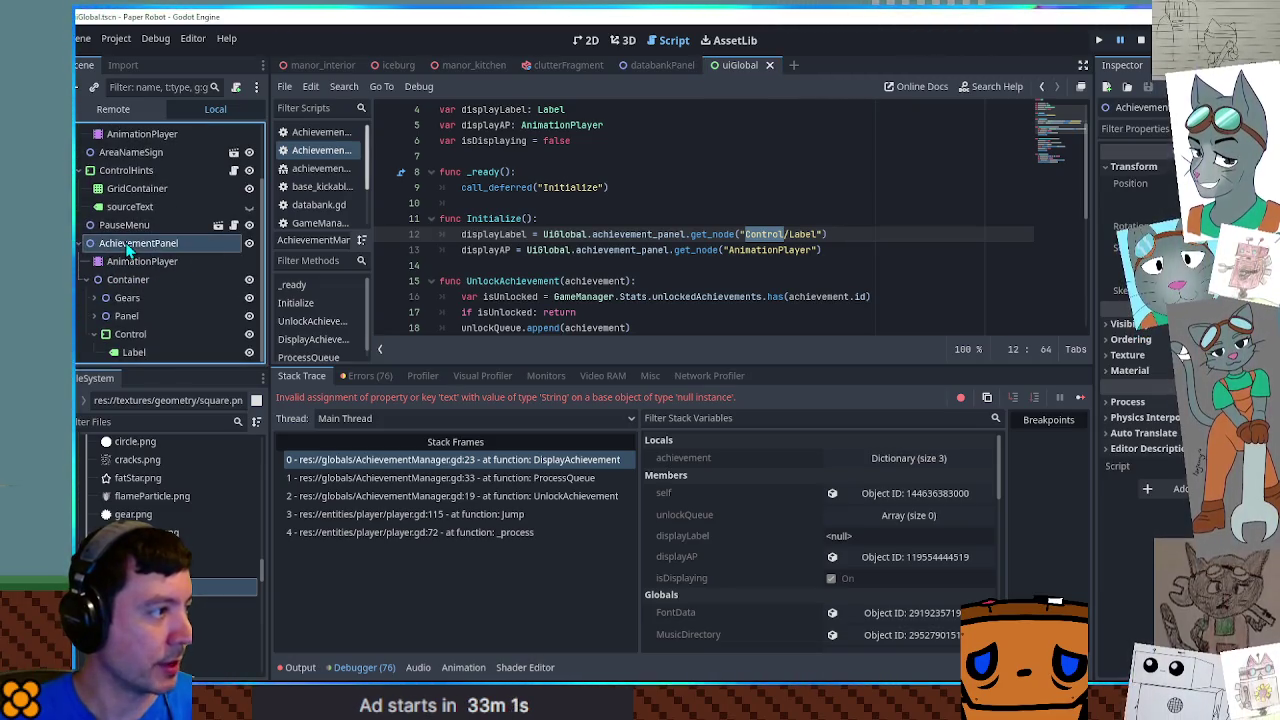
pyautogui.click(130, 280)
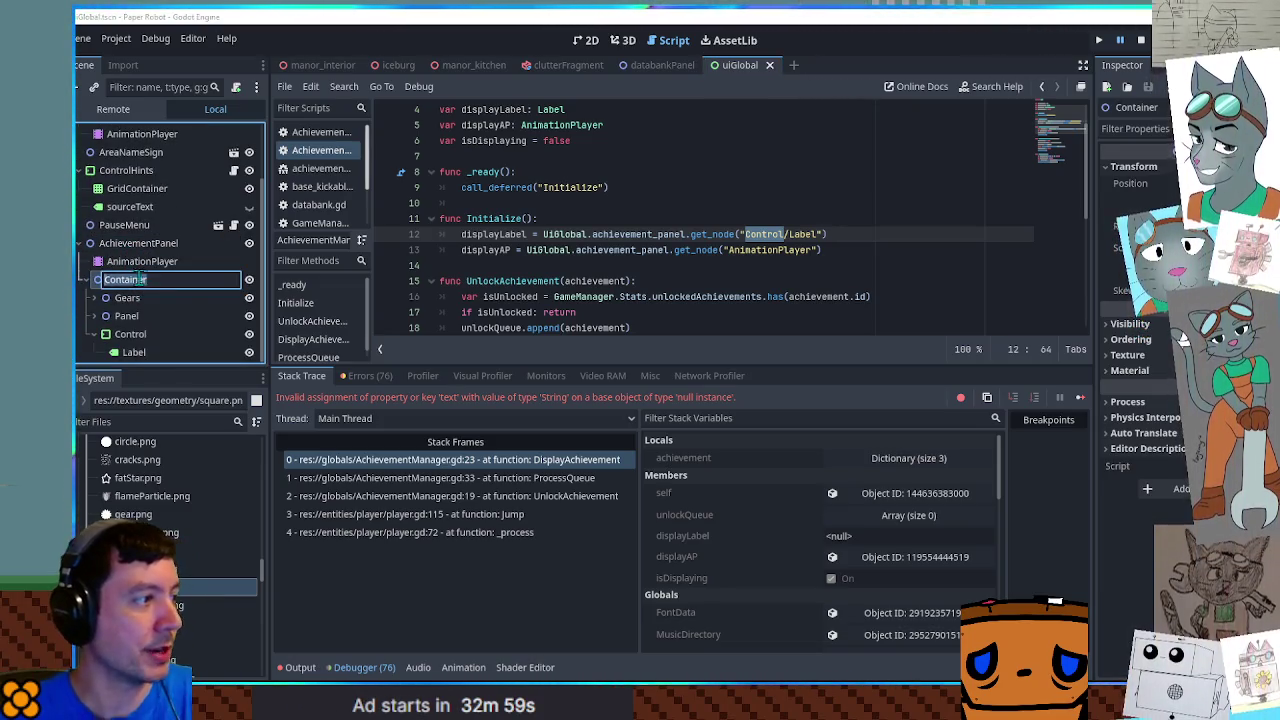
pyautogui.click(746, 234)
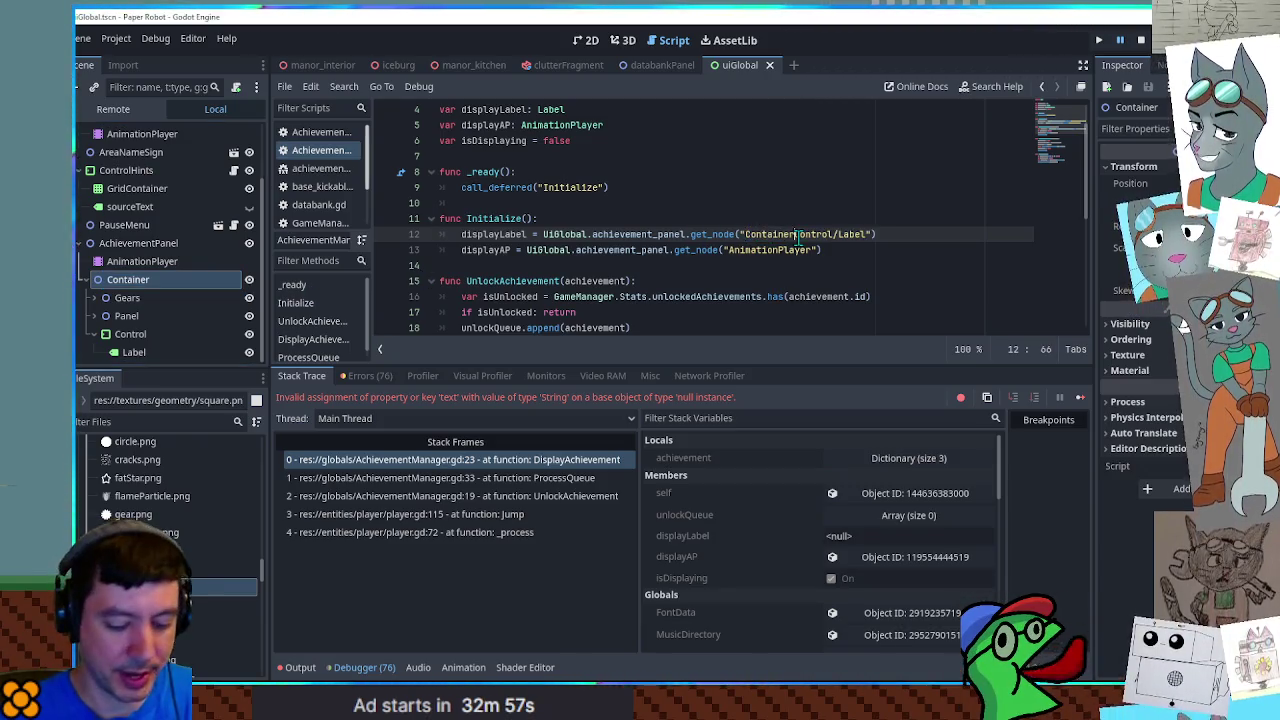
pyautogui.write('/')
pyautogui.moveTo(748, 234); pyautogui.dragTo(802, 234)
pyautogui.hotkey('ctrl', 'c')
pyautogui.click(731, 250)
pyautogui.hotkey('ctrl', 'v')
pyautogui.hotkey('ctrl', 's')
pyautogui.hotkey('ctrl', 'z')
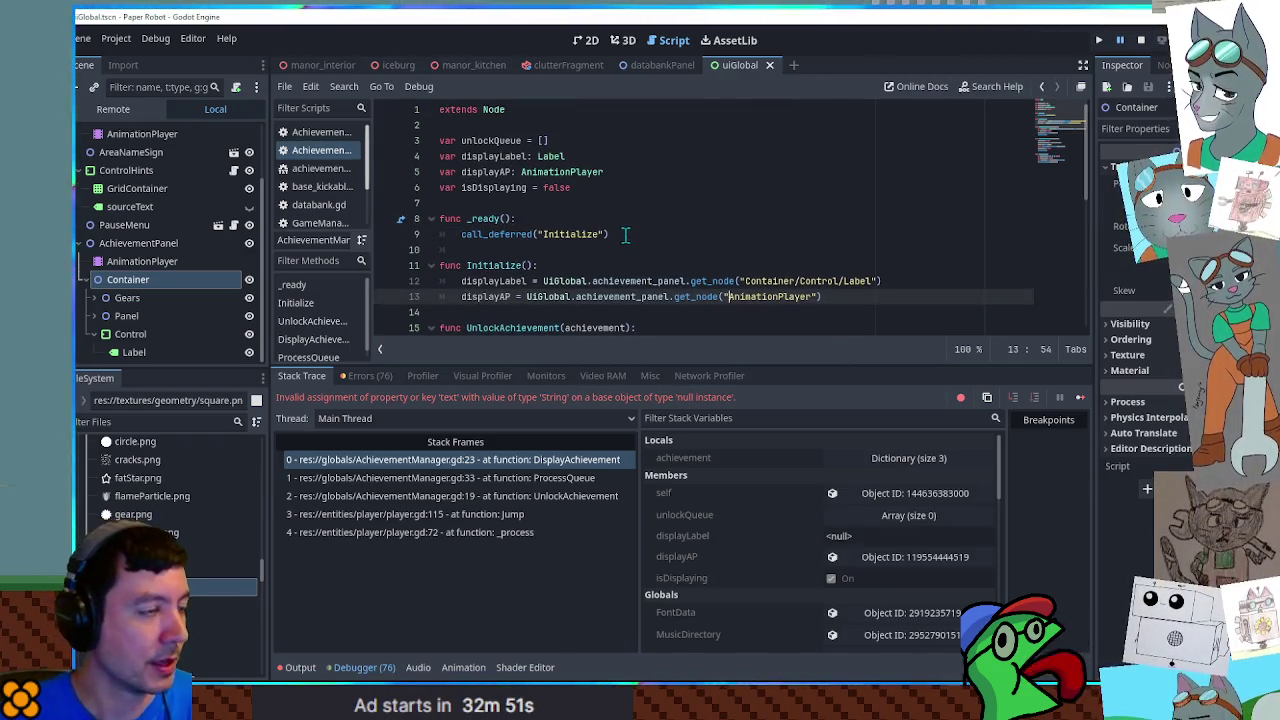
pyautogui.click(783, 207)
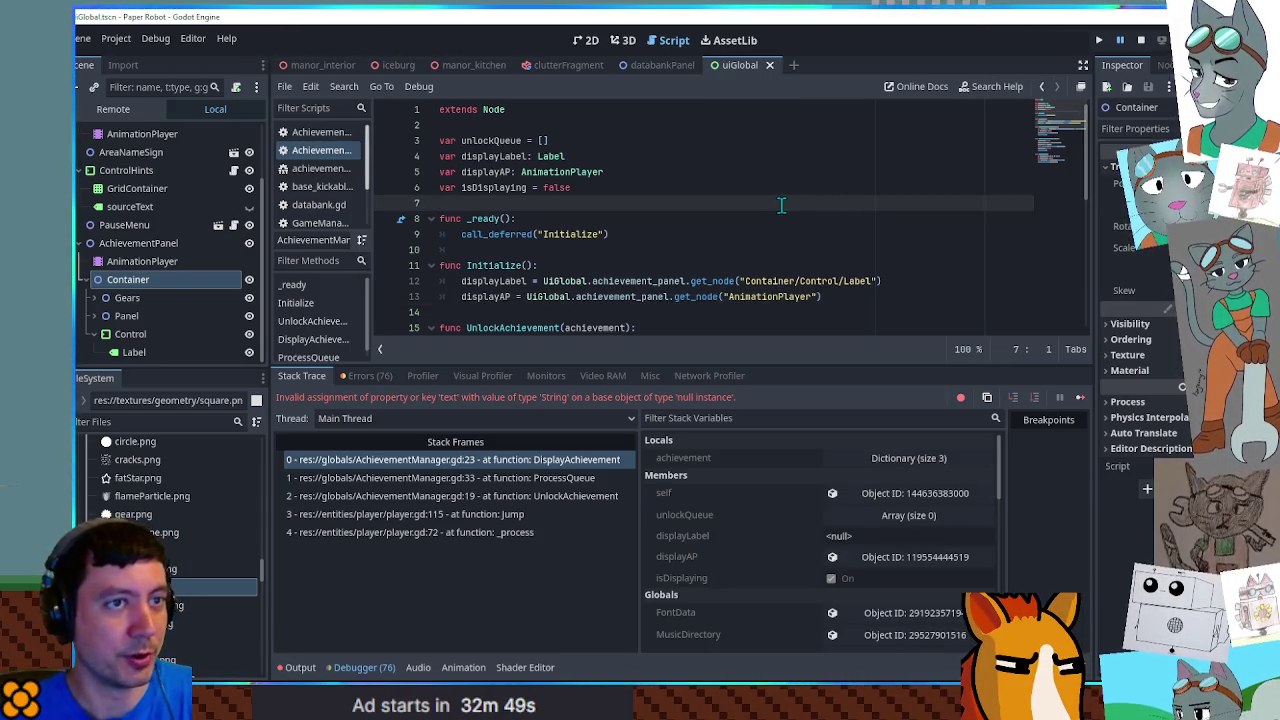
# Run the game with F5 to see the Jump! banner, then close the game window
pyautogui.press('F5')
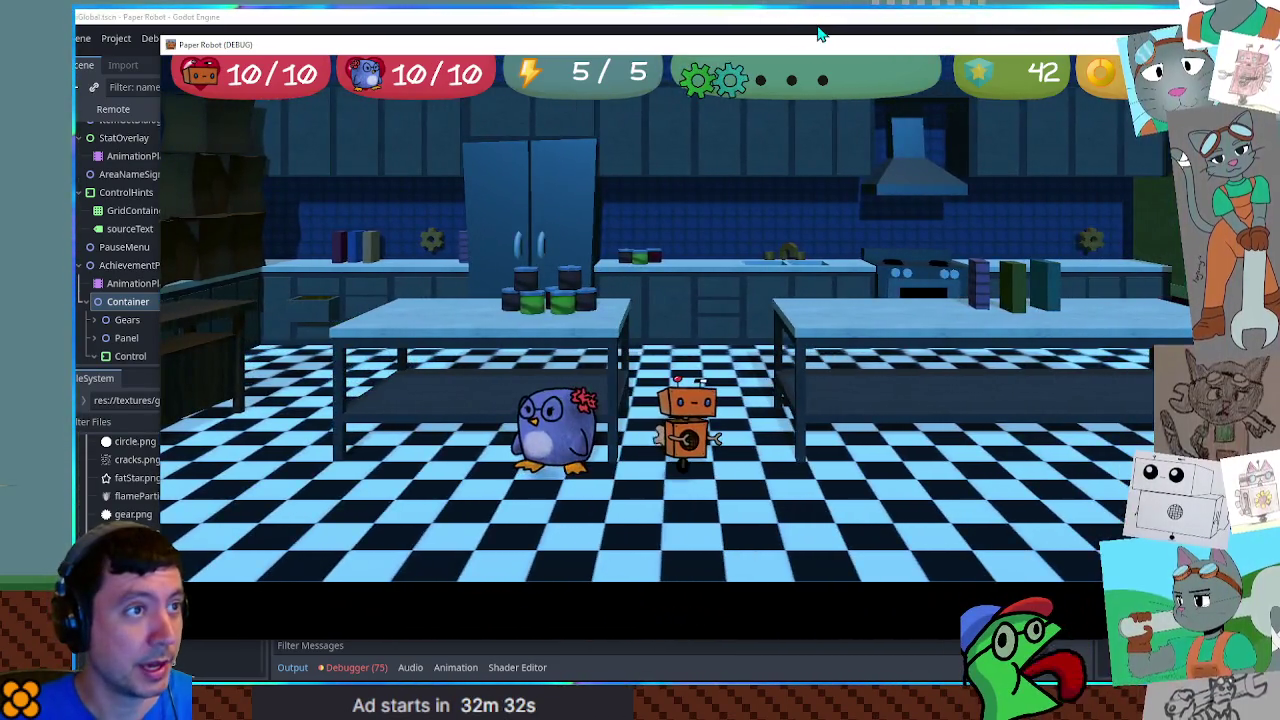
pyautogui.click(812, 34)
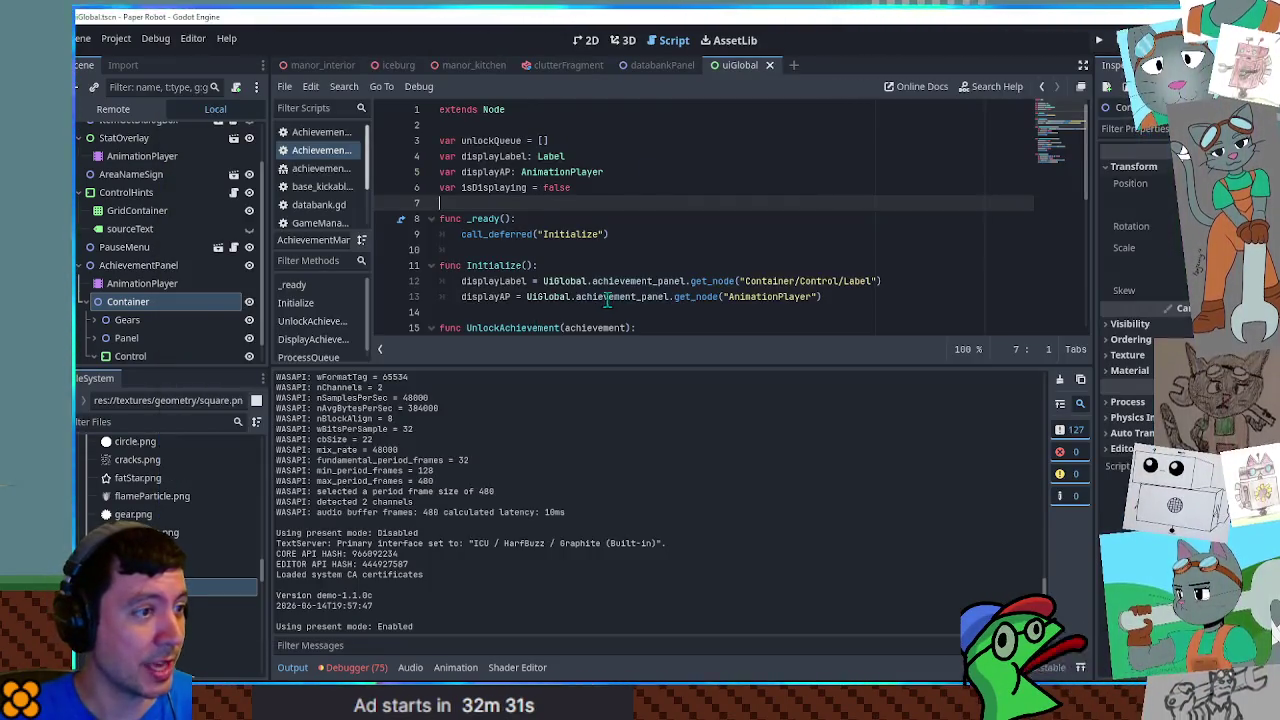
# Copy the GameManager.Stats.unlockedAchievements lookup from UnlockAchievement's isUnlocked check
pyautogui.scroll(-6, 607, 300)
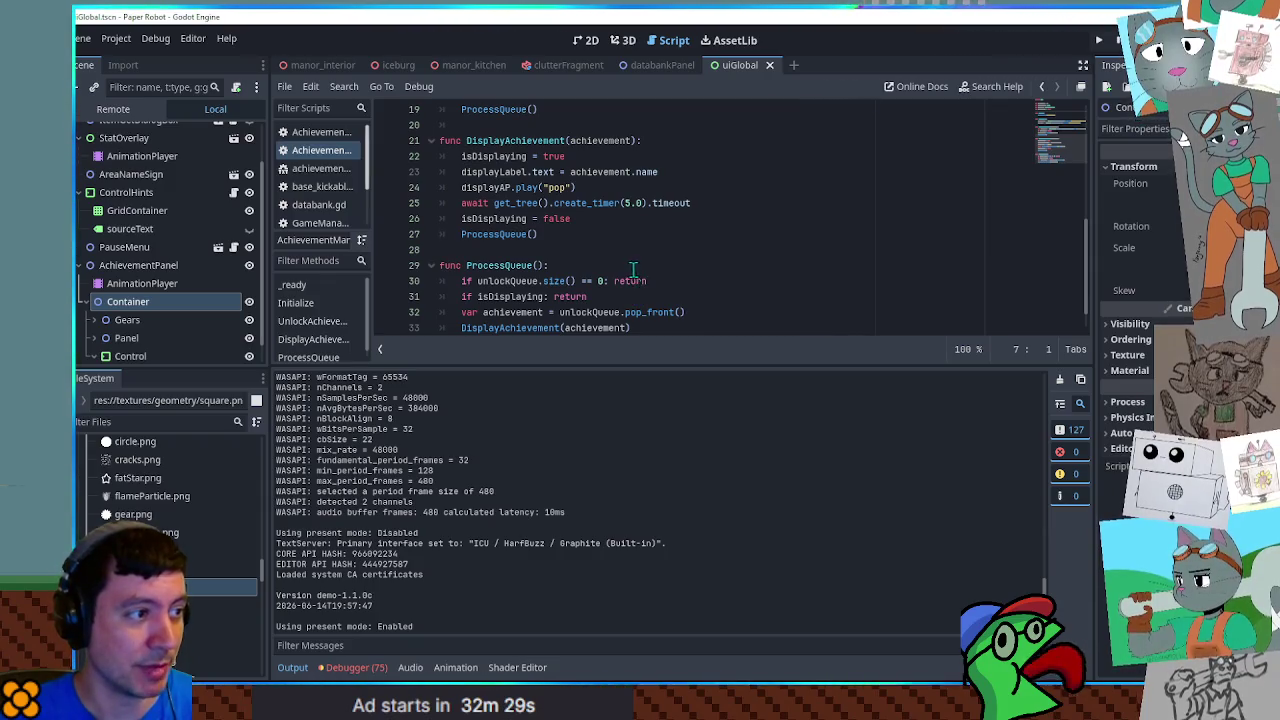
pyautogui.scroll(3, 633, 270)
pyautogui.click(503, 221)
pyautogui.doubleClick(508, 202)
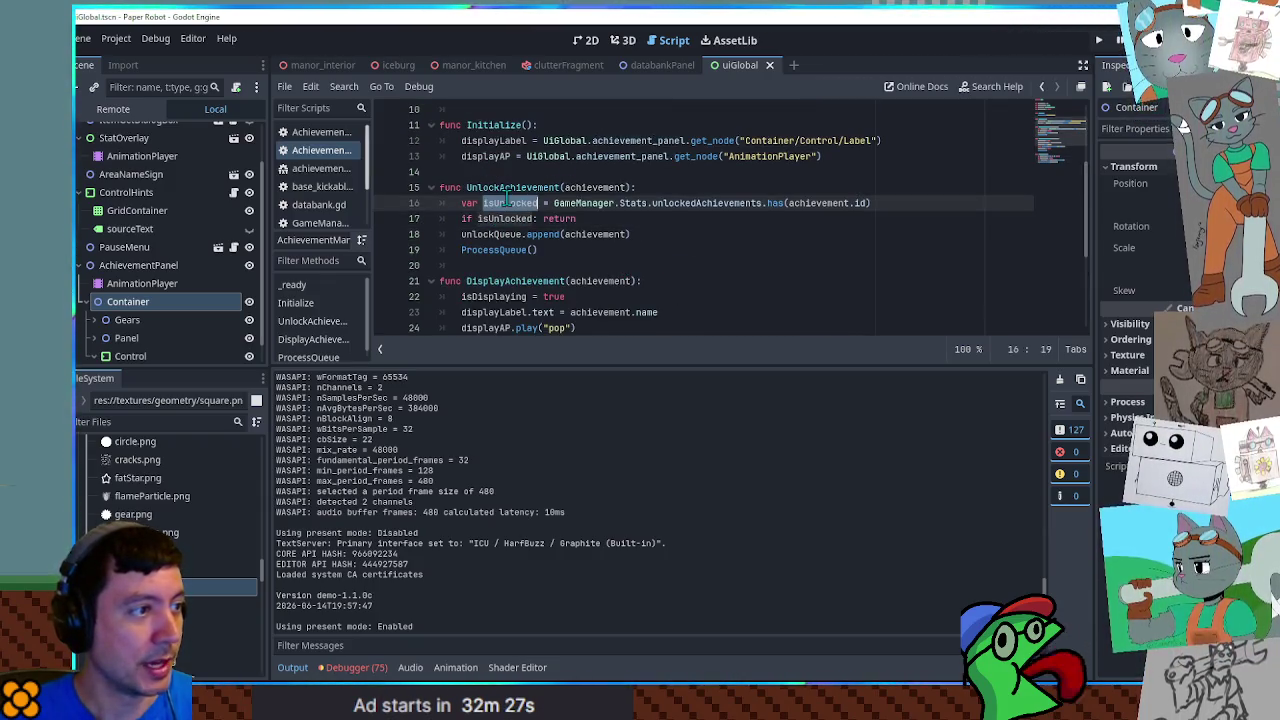
pyautogui.moveTo(461, 234); pyautogui.dragTo(632, 234)
pyautogui.click(645, 234)
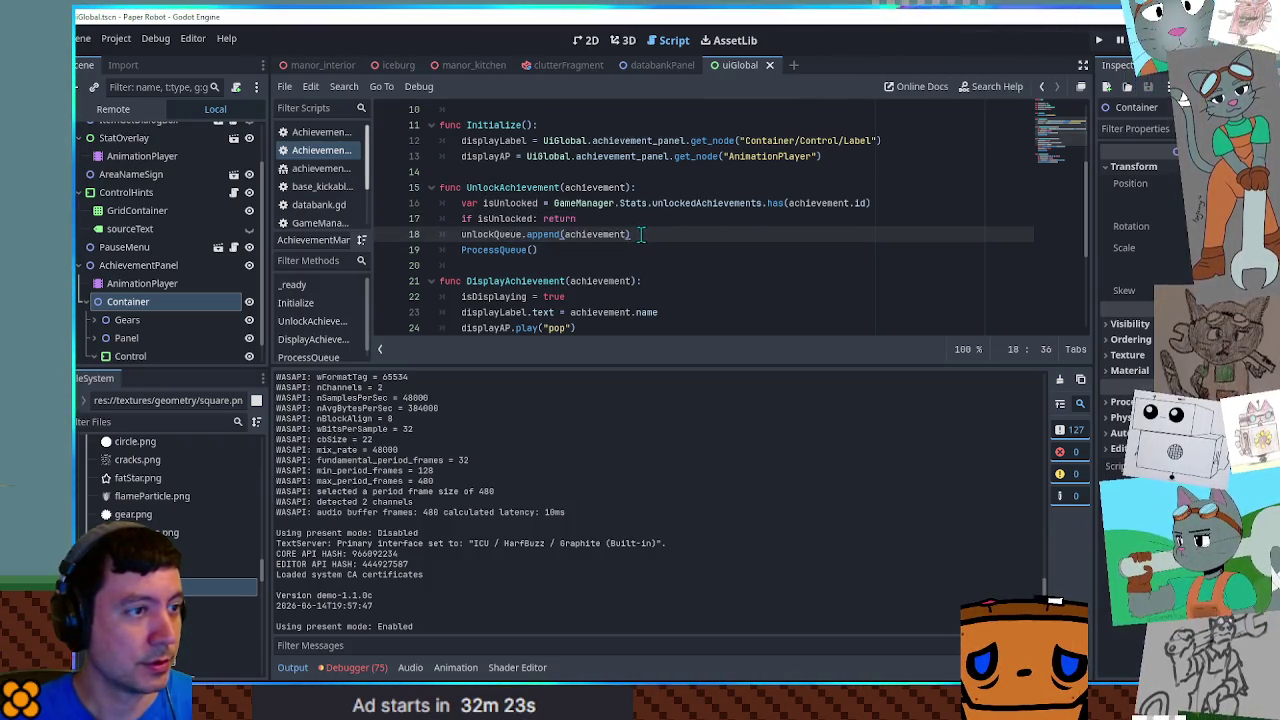
pyautogui.moveTo(554, 203); pyautogui.dragTo(873, 202)
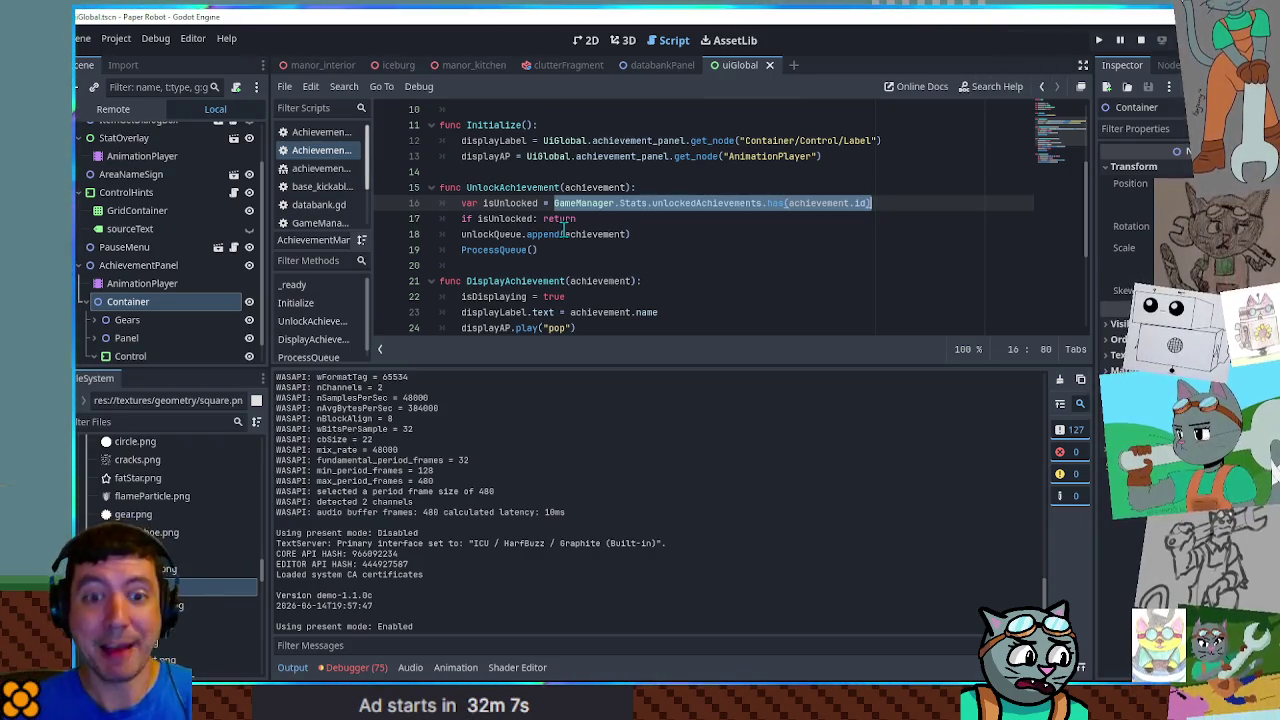
# Add GameManager.Stats.unlockedAchievements.append(achievement.id) after unlockQueue.append, then launch and jump
pyautogui.click(641, 224)
pyautogui.click(650, 234)
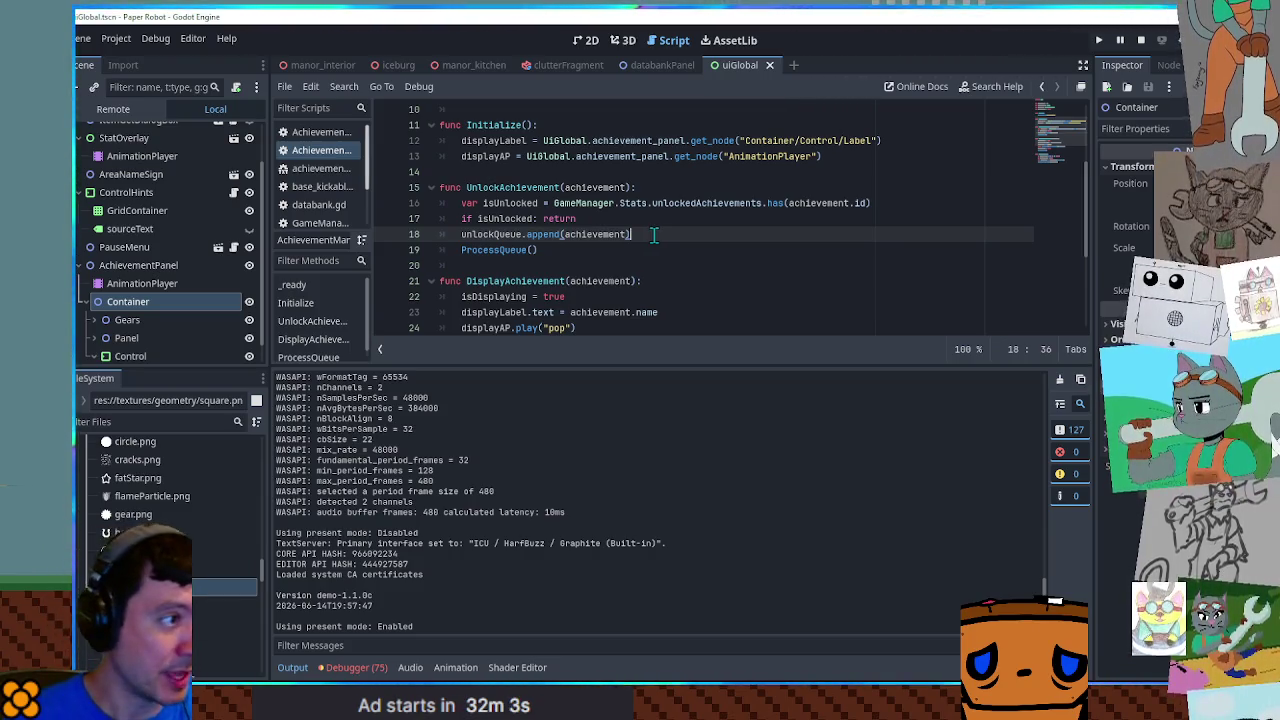
pyautogui.press('Return')
pyautogui.hotkey('ctrl', 'v')
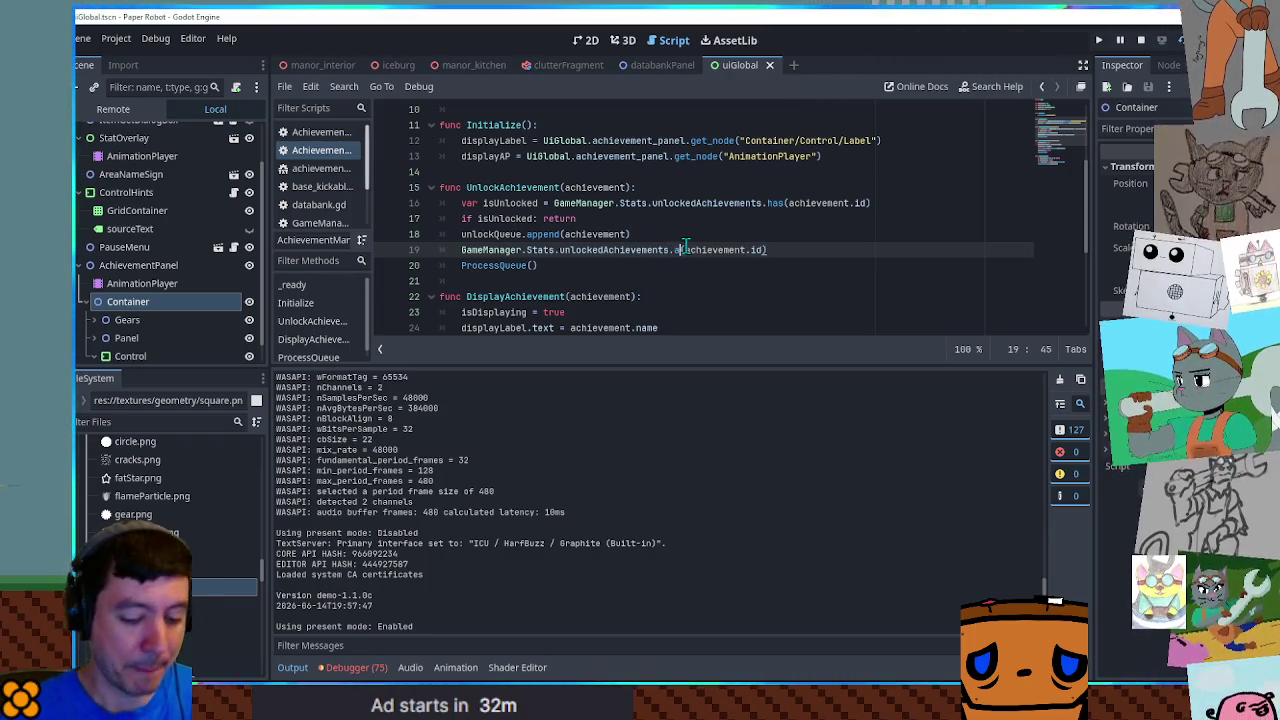
pyautogui.write('append(a')
pyautogui.press('F5')
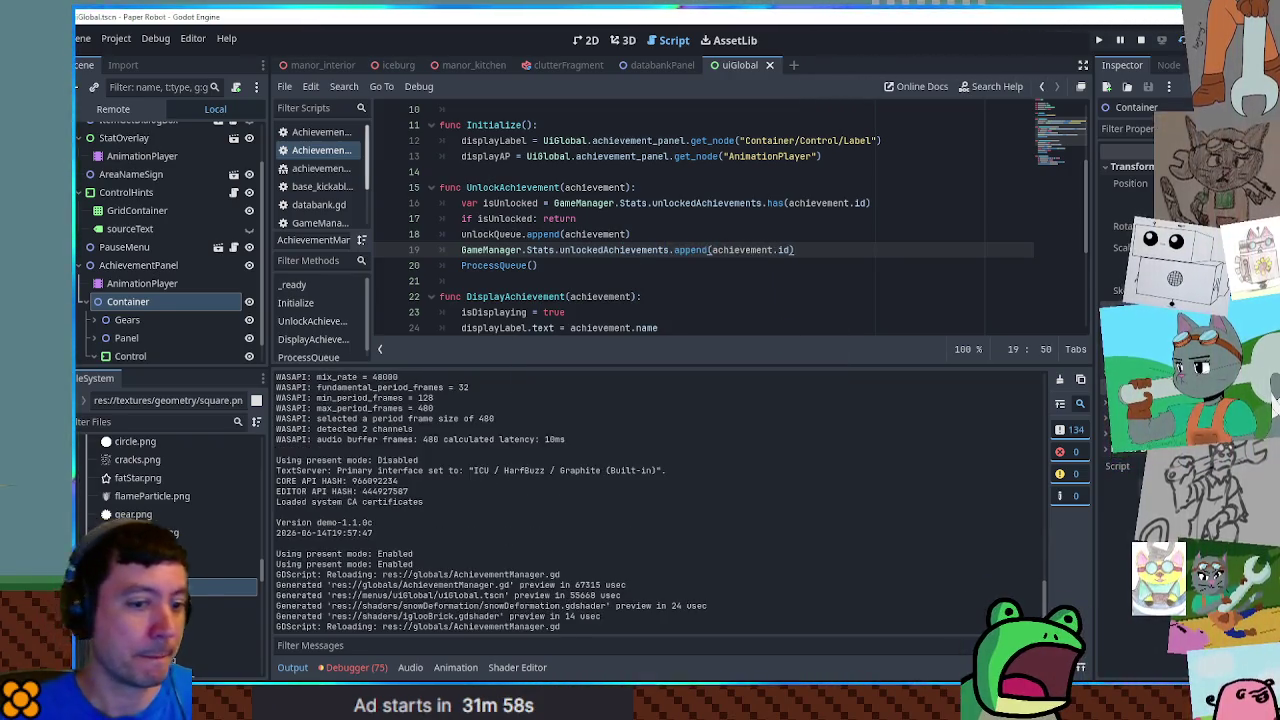
pyautogui.press('s')
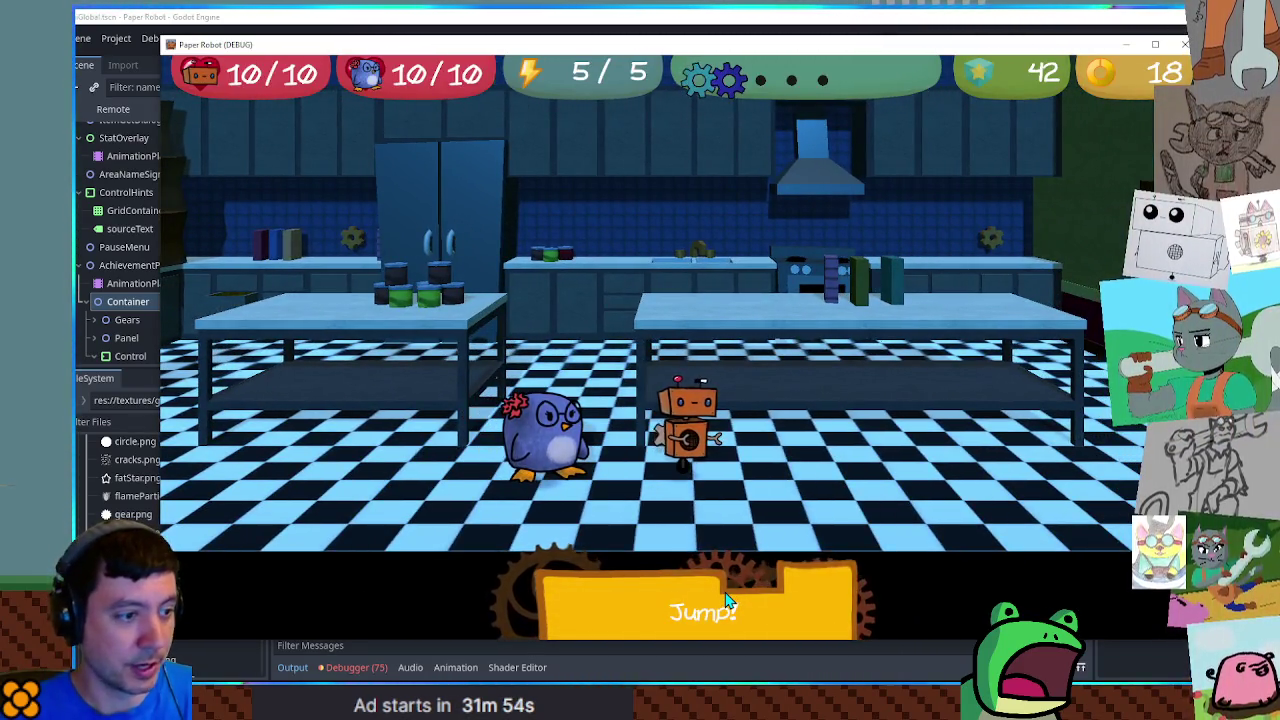
# Confirm Jump! is unlocked in the pause menu's Achievements list, then stop the game with F8
pyautogui.click(727, 600)
pyautogui.press('Escape')
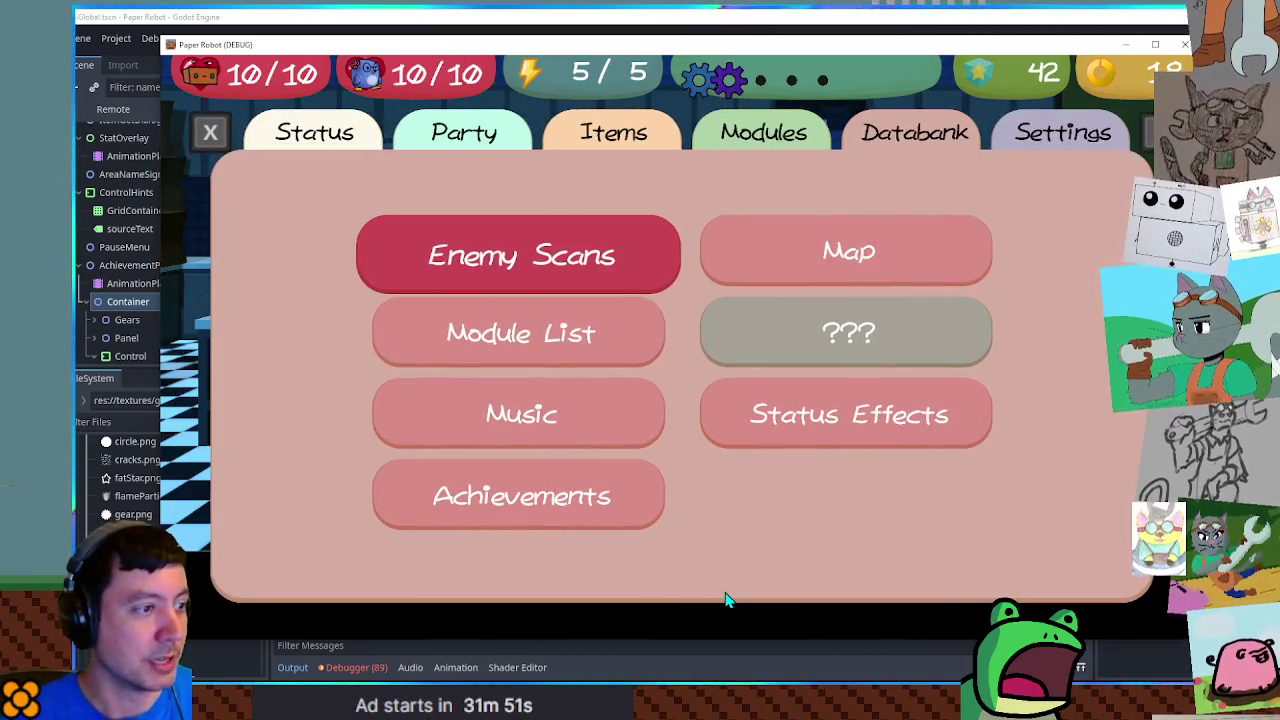
pyautogui.press('Down')
pyautogui.press('Down')
pyautogui.press('Down')
pyautogui.press('Return')
pyautogui.press('Down')
pyautogui.press('Down')
pyautogui.press('Escape')
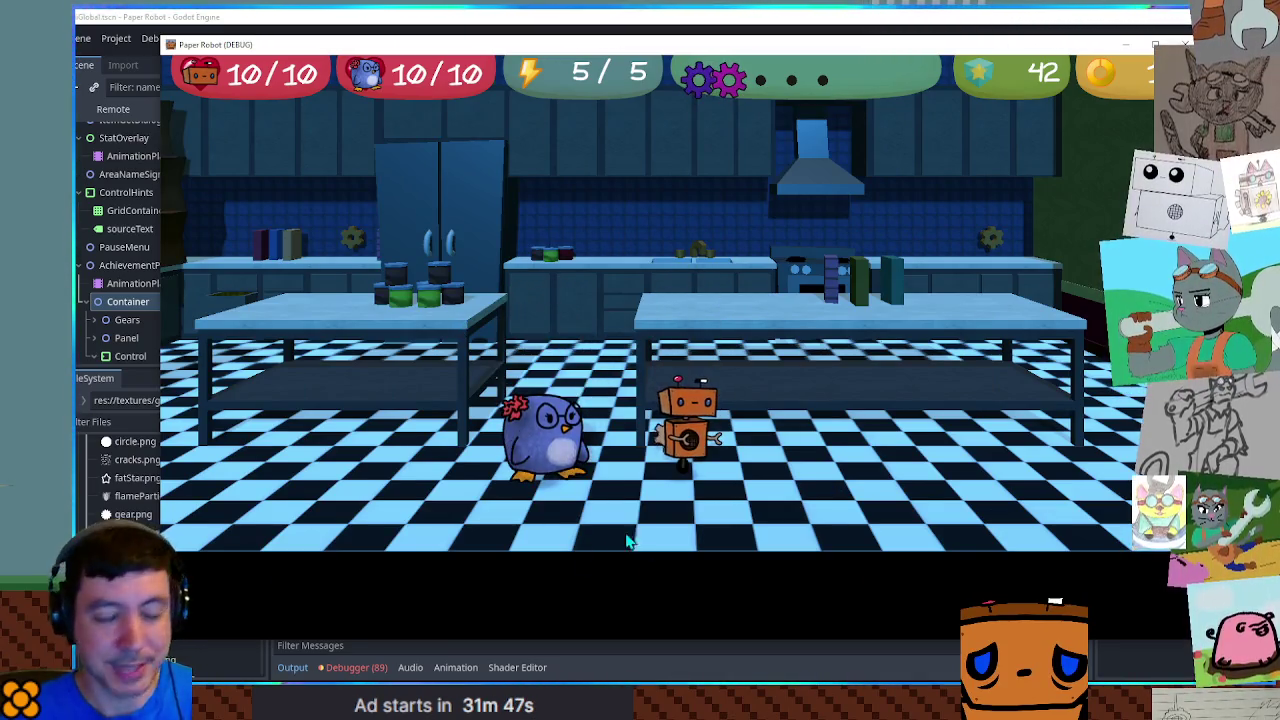
pyautogui.press('Left')
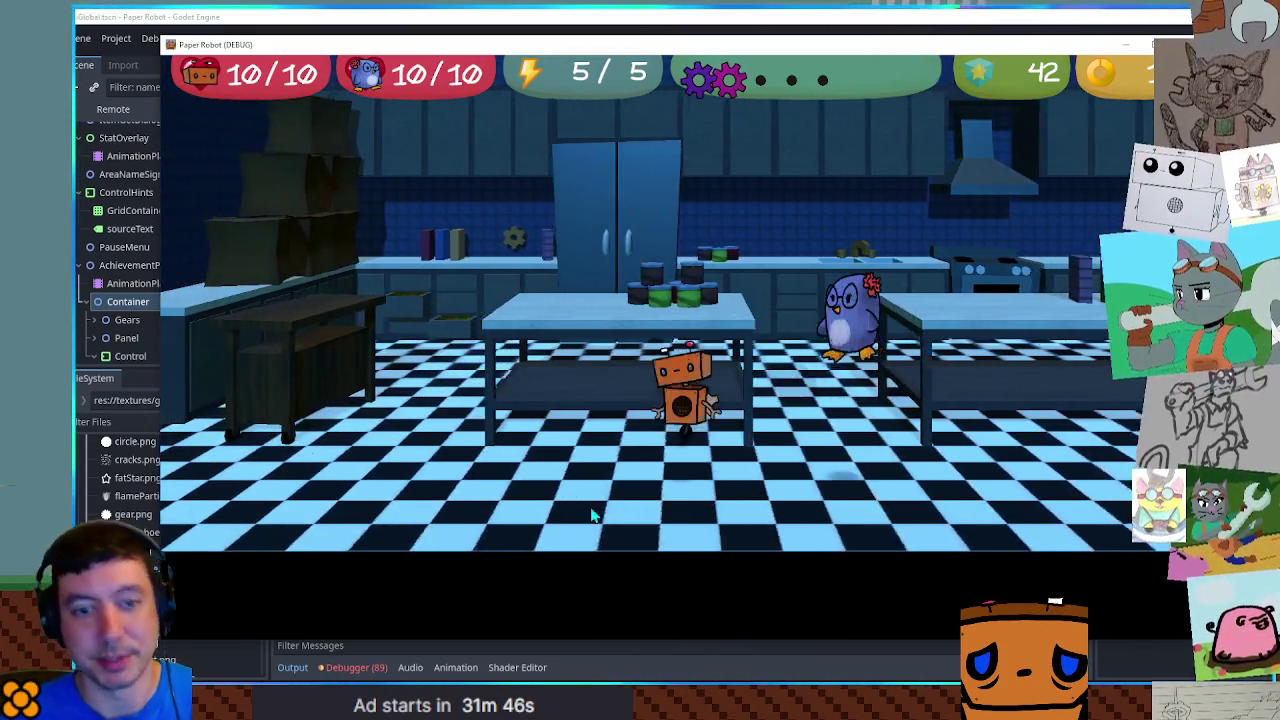
pyautogui.press('Up')
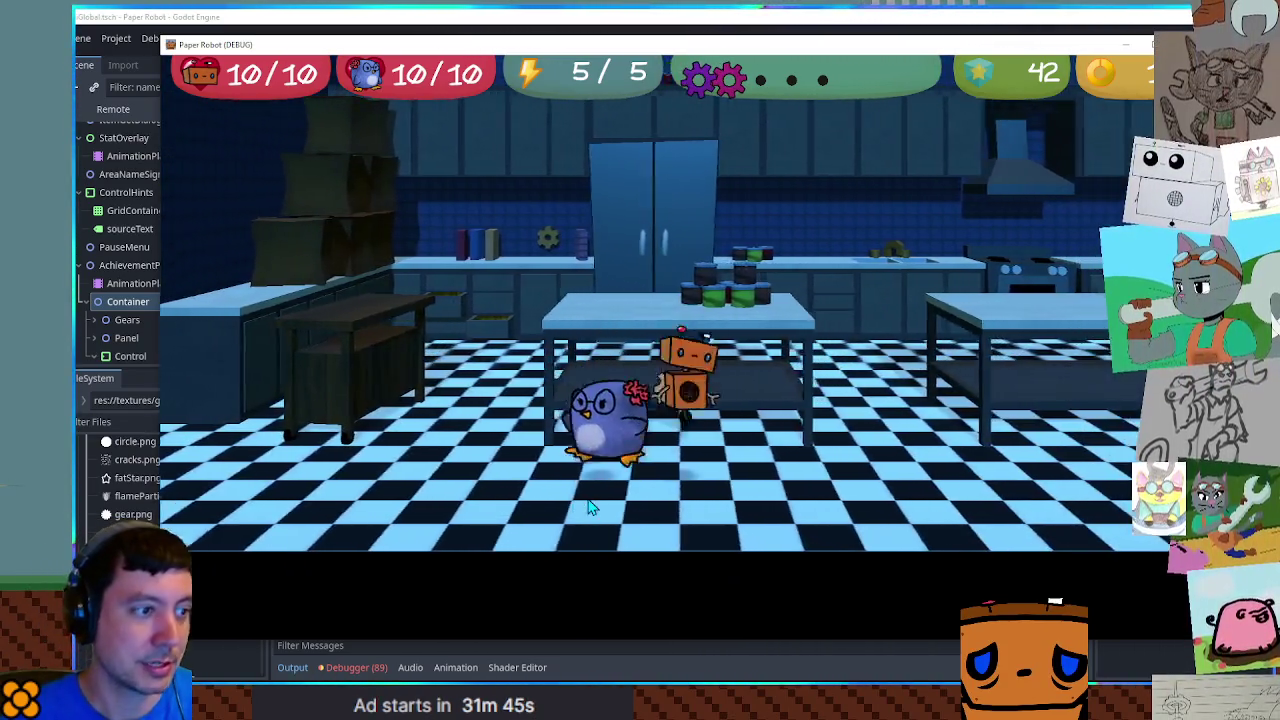
pyautogui.press('F8')
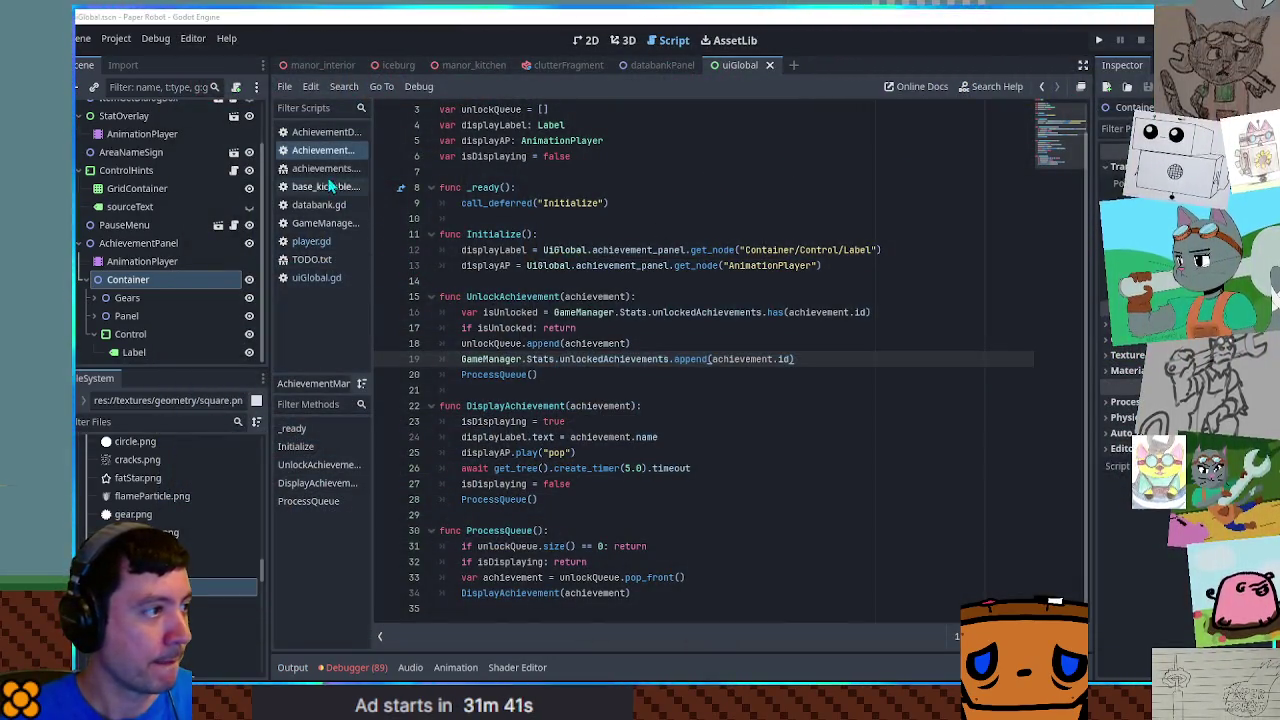
# Copy the MyOtherAchievement name from the achievement directory into player.gd's jump code
pyautogui.click(330, 133)
pyautogui.doubleClick(510, 234)
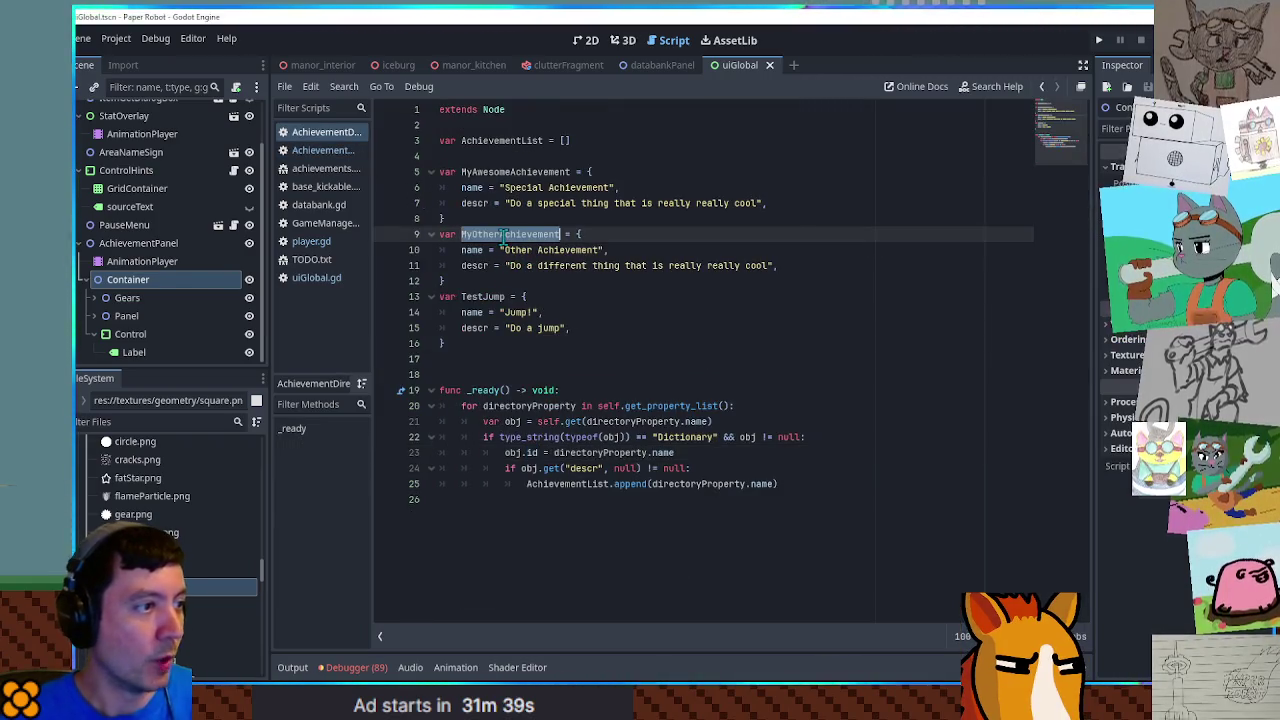
pyautogui.click(316, 243)
pyautogui.click(880, 219)
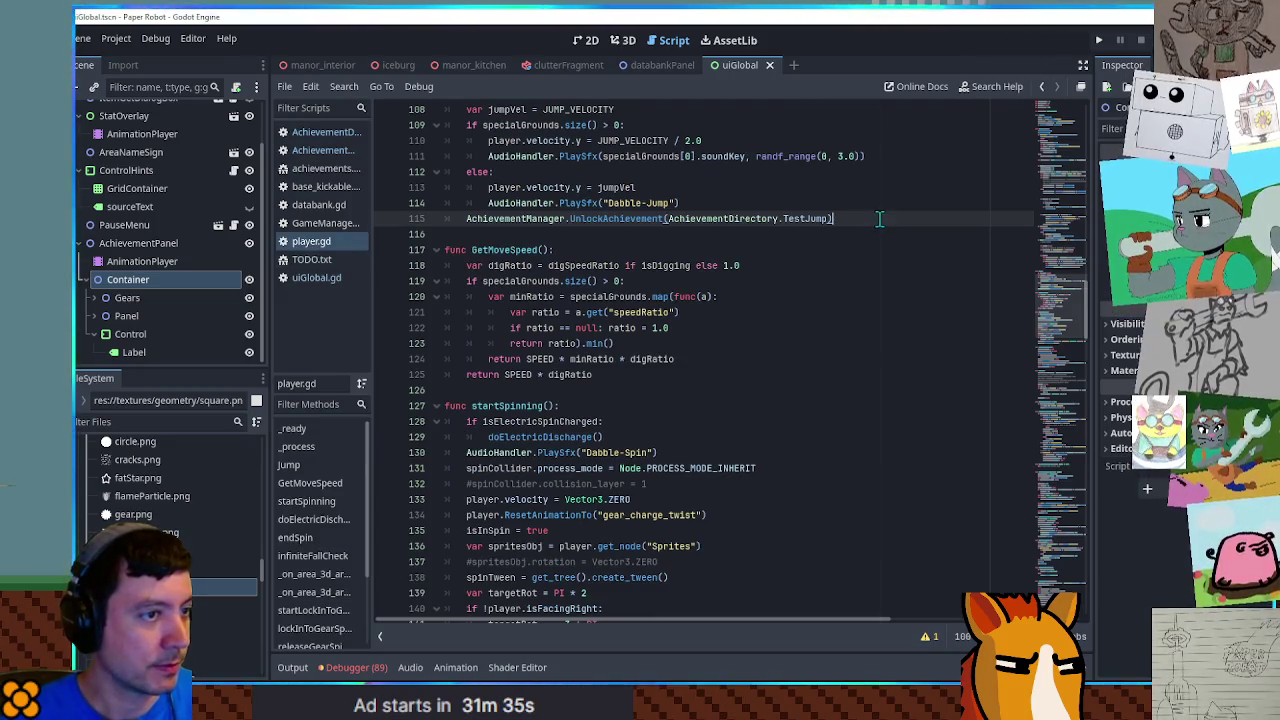
pyautogui.press('Return')
pyautogui.hotkey('ctrl', 'v')
# Duplicate the jump unlock call with MyOtherAchievement replacing TestJump, then run manor_kitchen
pyautogui.hotkey('ctrl', 'shift', 'd')
pyautogui.doubleClick(515, 250)
pyautogui.hotkey('ctrl', 'x')
pyautogui.doubleClick(805, 234)
pyautogui.hotkey('ctrl', 'v')
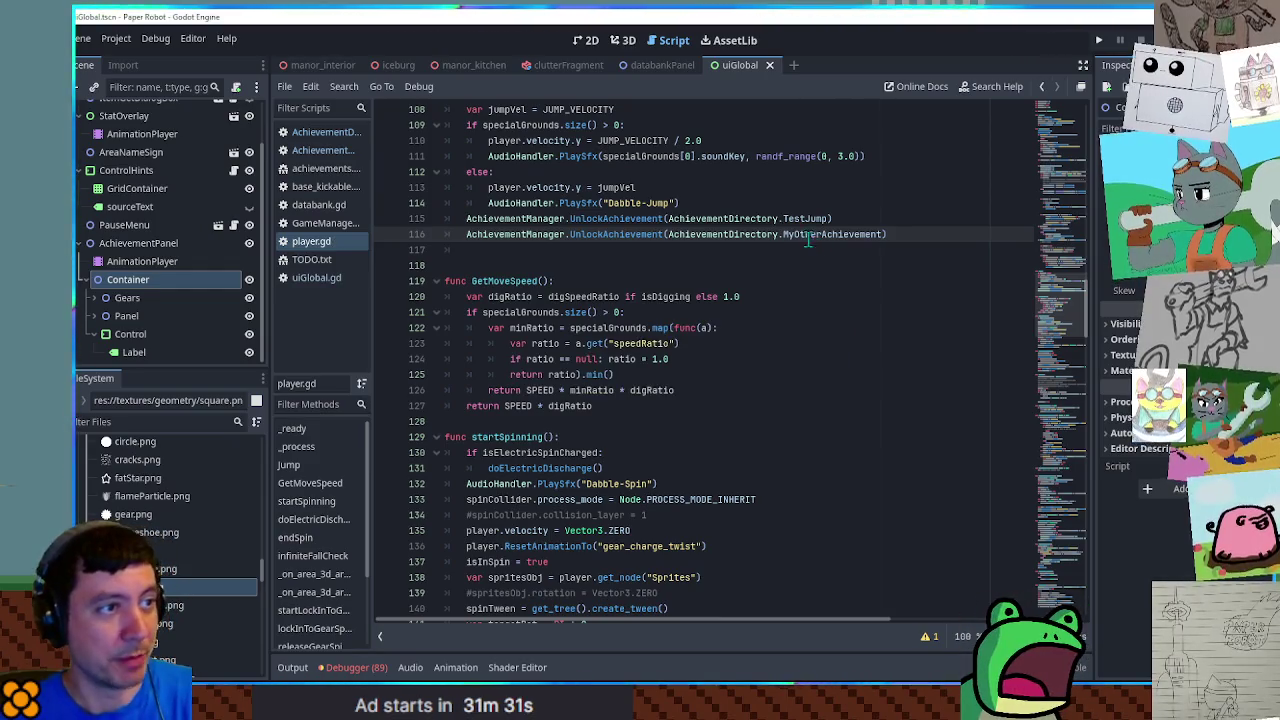
pyautogui.click(481, 65)
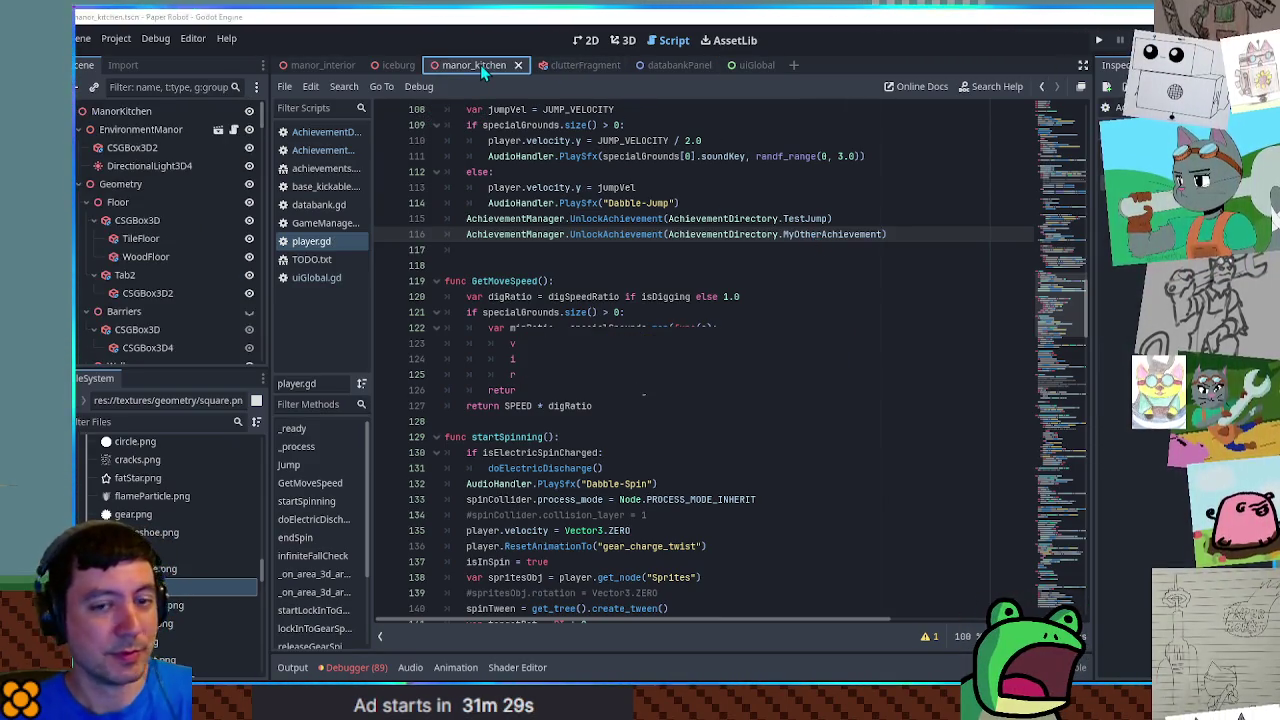
pyautogui.press('F6')
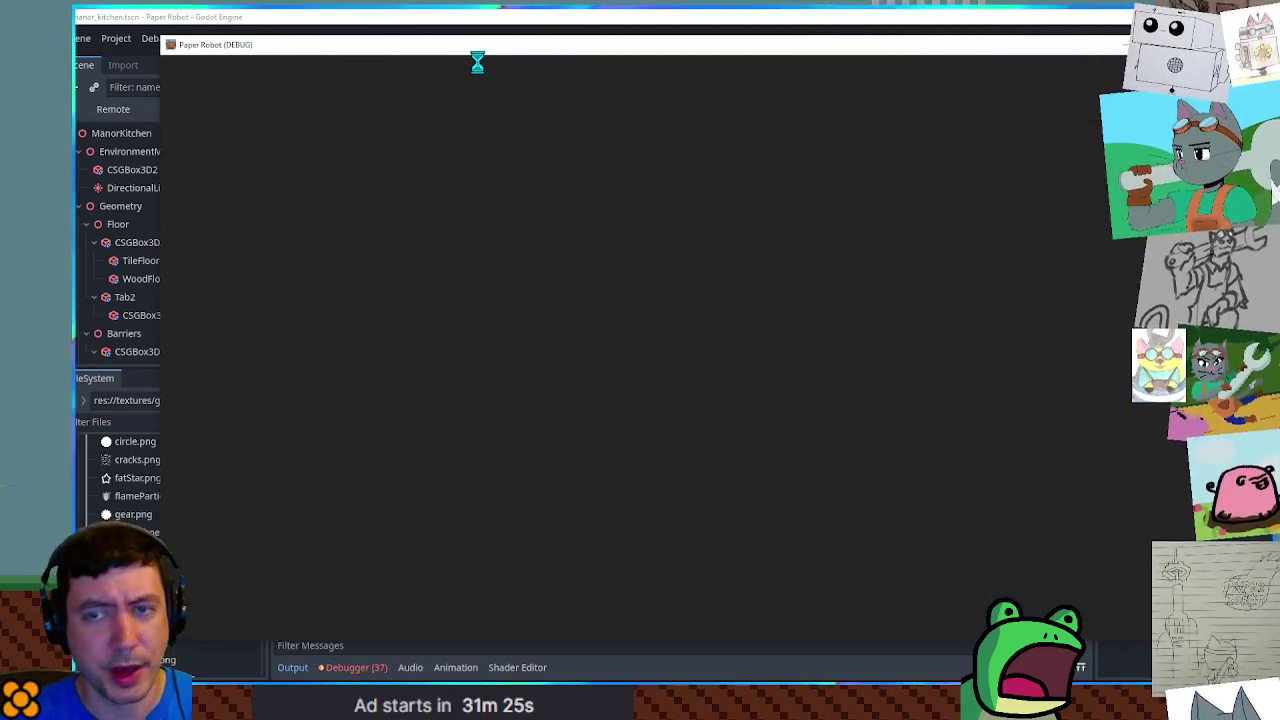
# Jump in game and check the Achievements list shows the newly unlocked achievements
pyautogui.press('Escape')
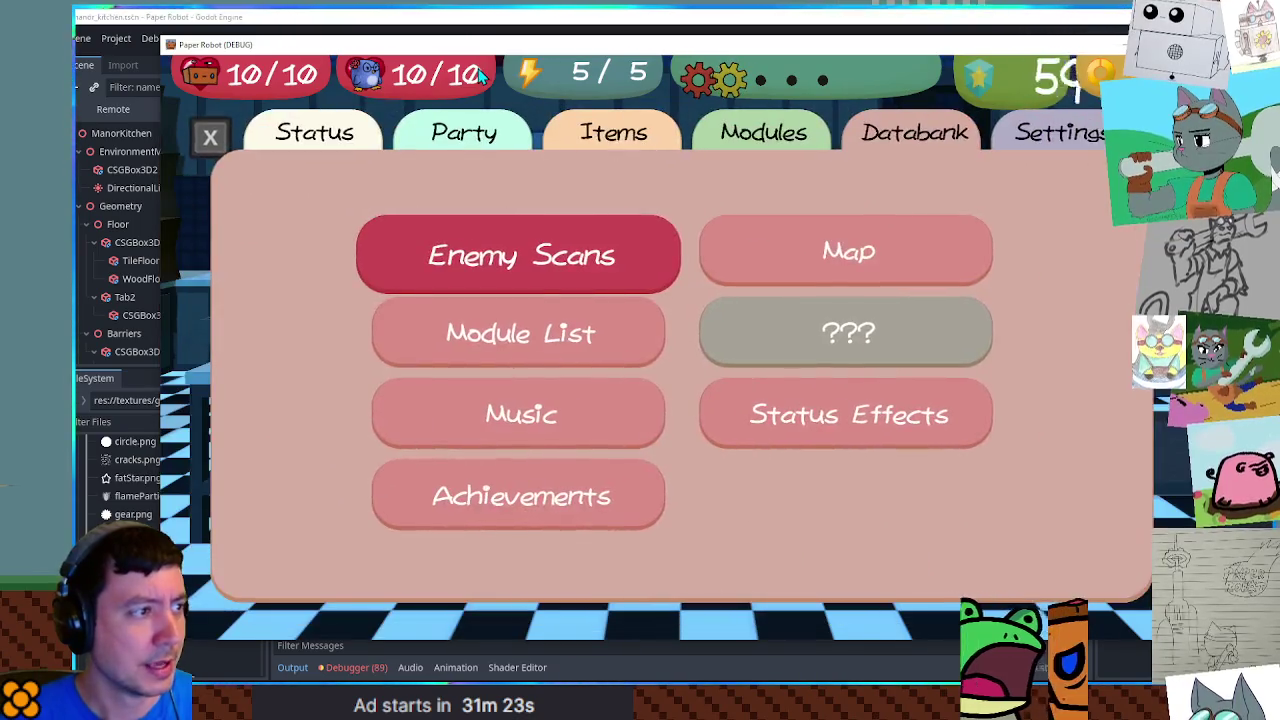
pyautogui.click(490, 496)
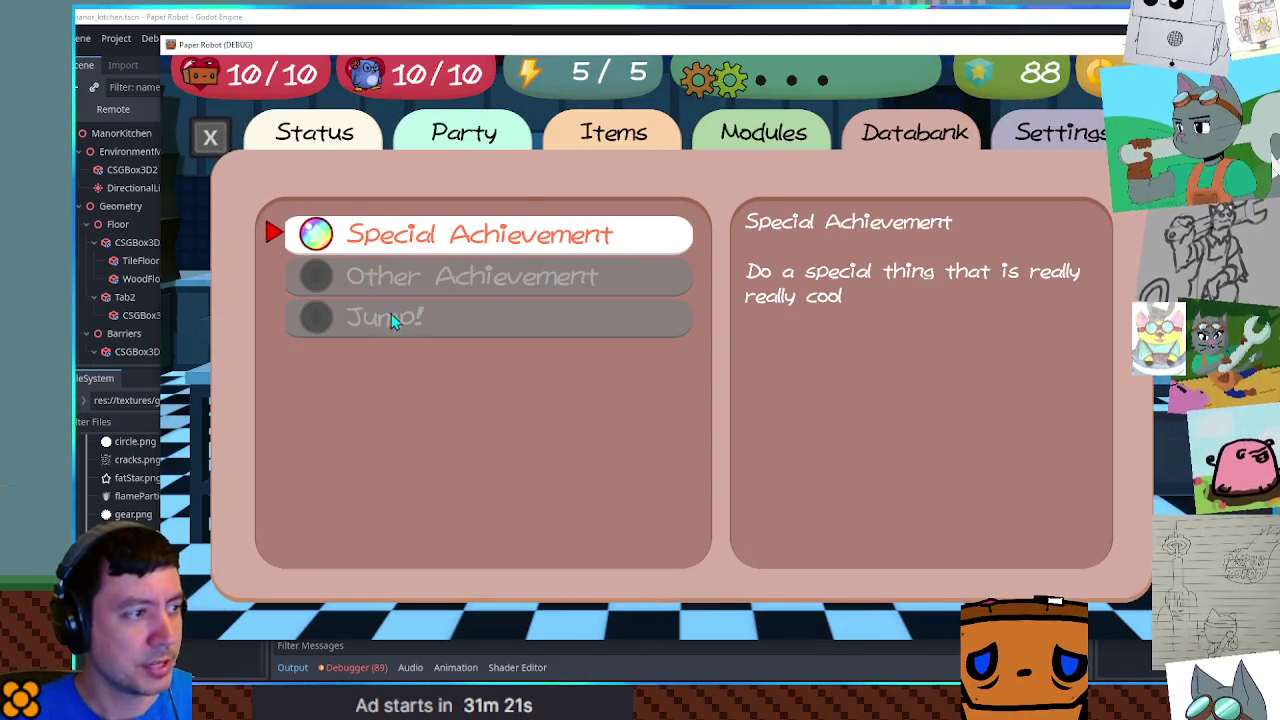
pyautogui.press('Escape')
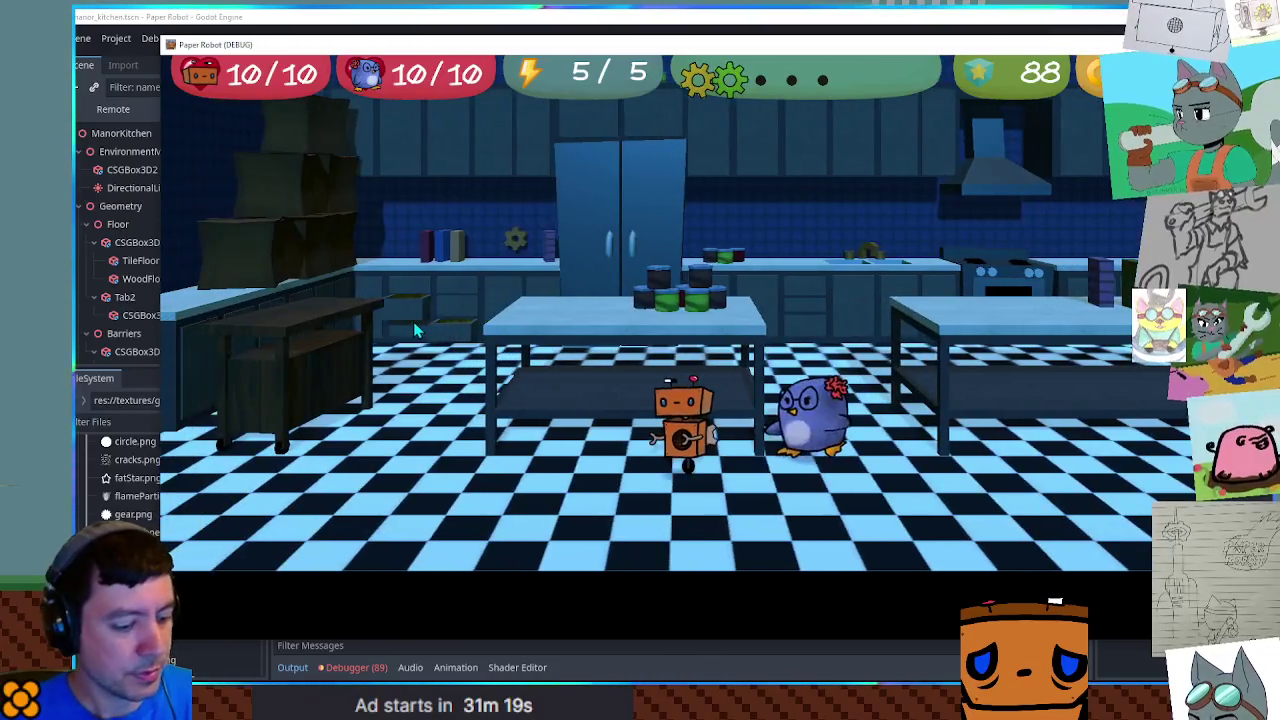
pyautogui.press('Up')
pyautogui.press('Escape')
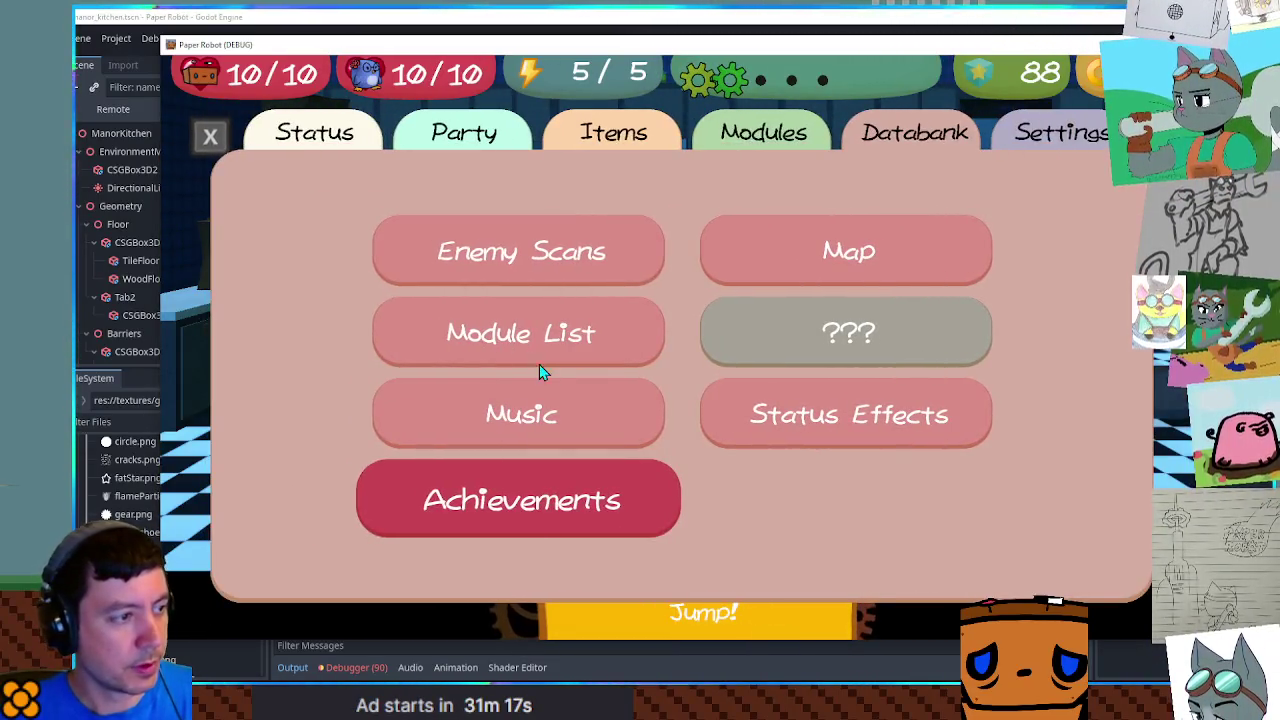
pyautogui.press('Down')
pyautogui.press('Return')
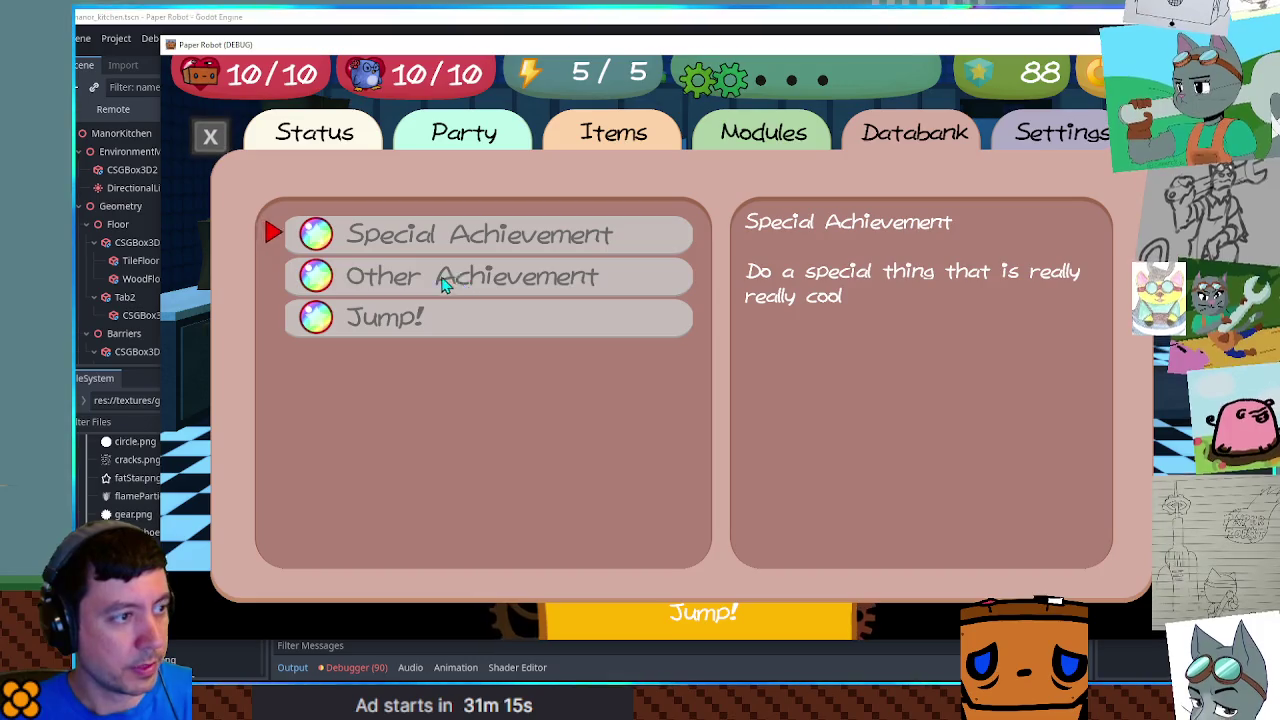
pyautogui.press('Up')
pyautogui.press('Up')
pyautogui.press('Escape')
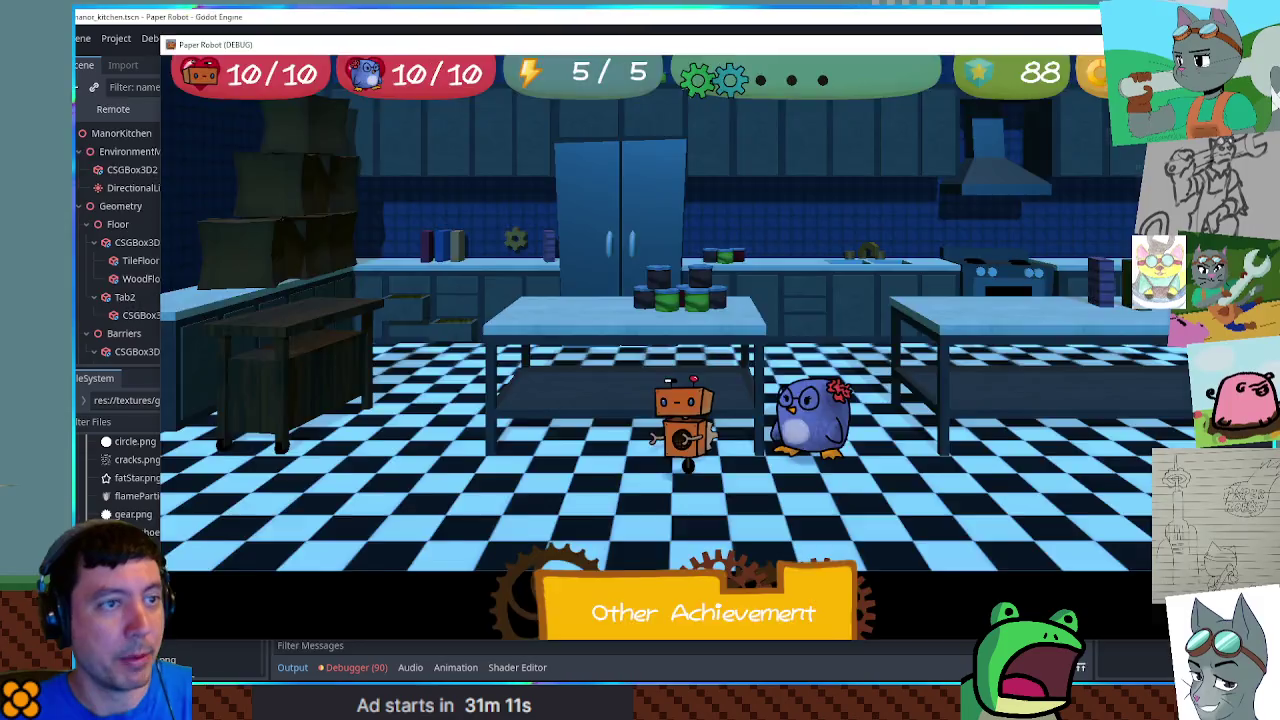
# Restart the game, jump again to see the Jump! and Other Achievement banners, then stop it
pyautogui.press('F8')
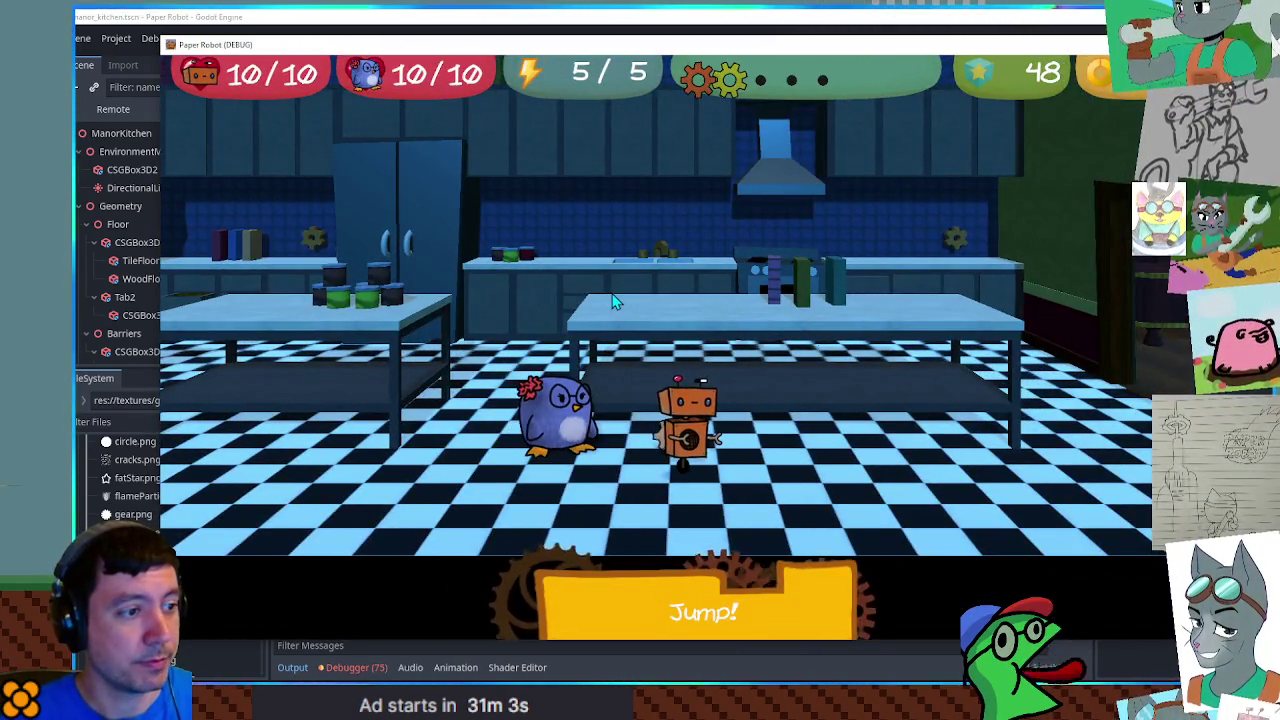
pyautogui.press('Left')
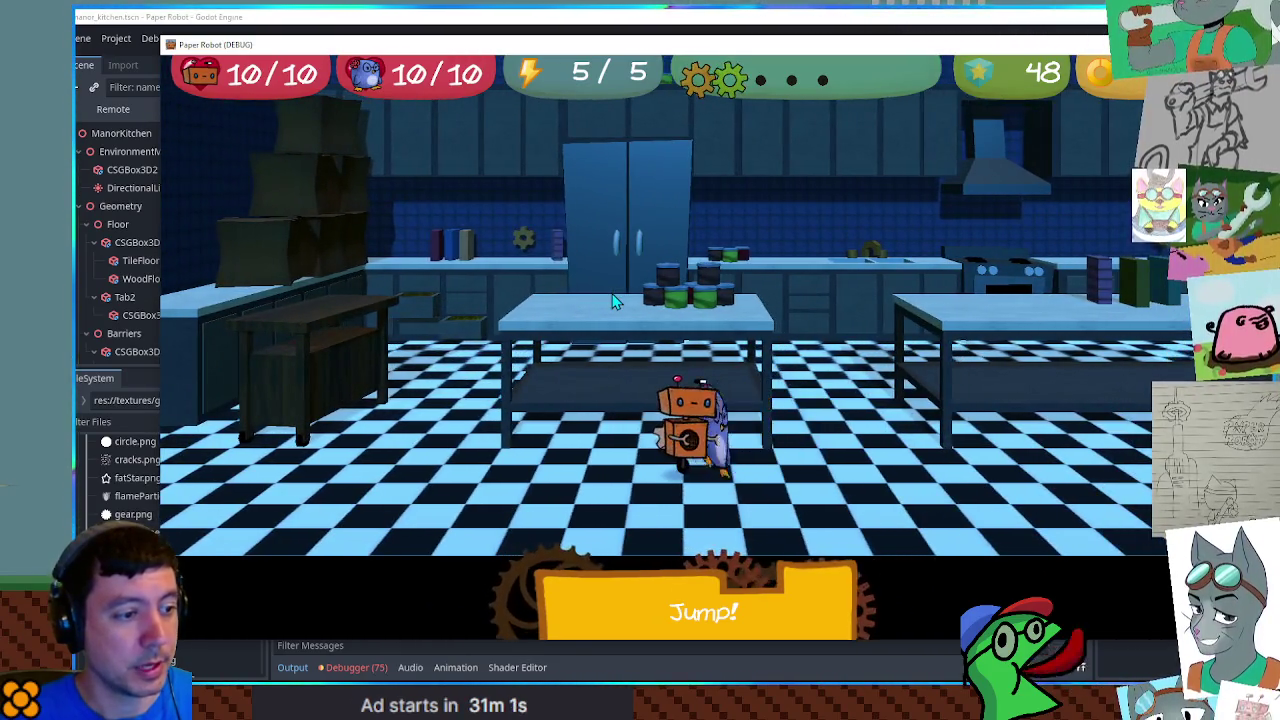
pyautogui.press('Right')
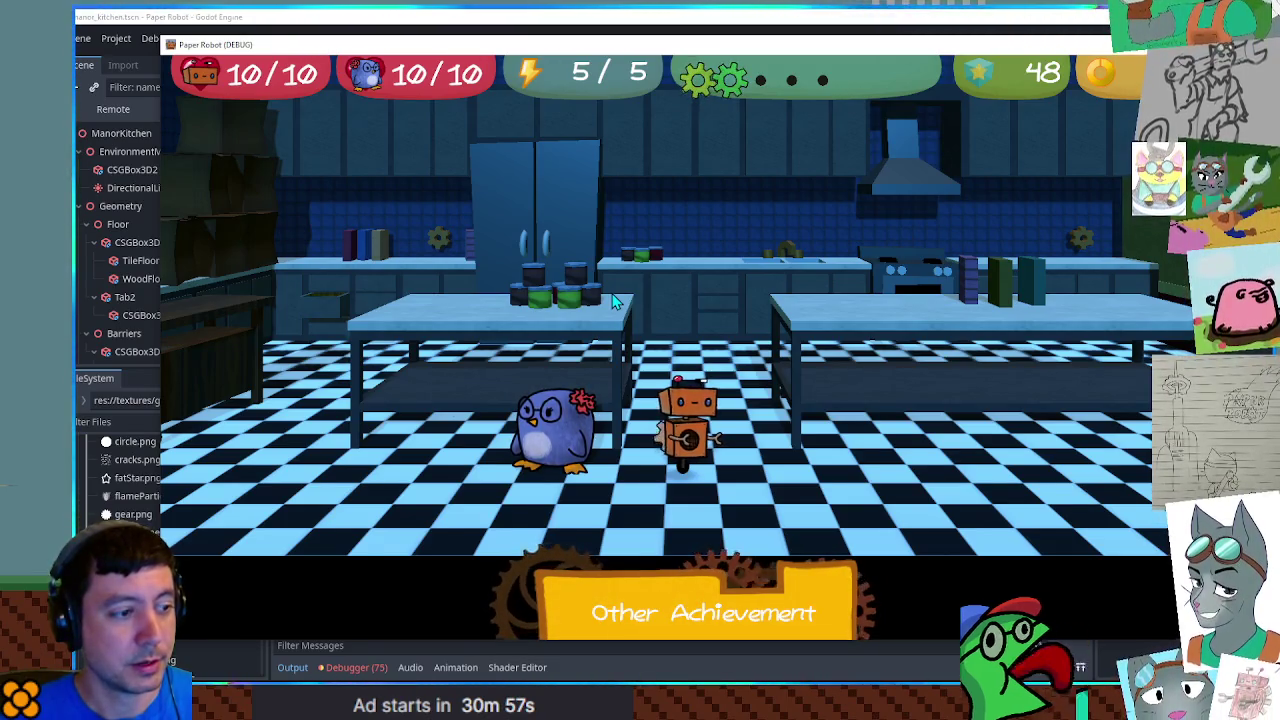
pyautogui.press('Right')
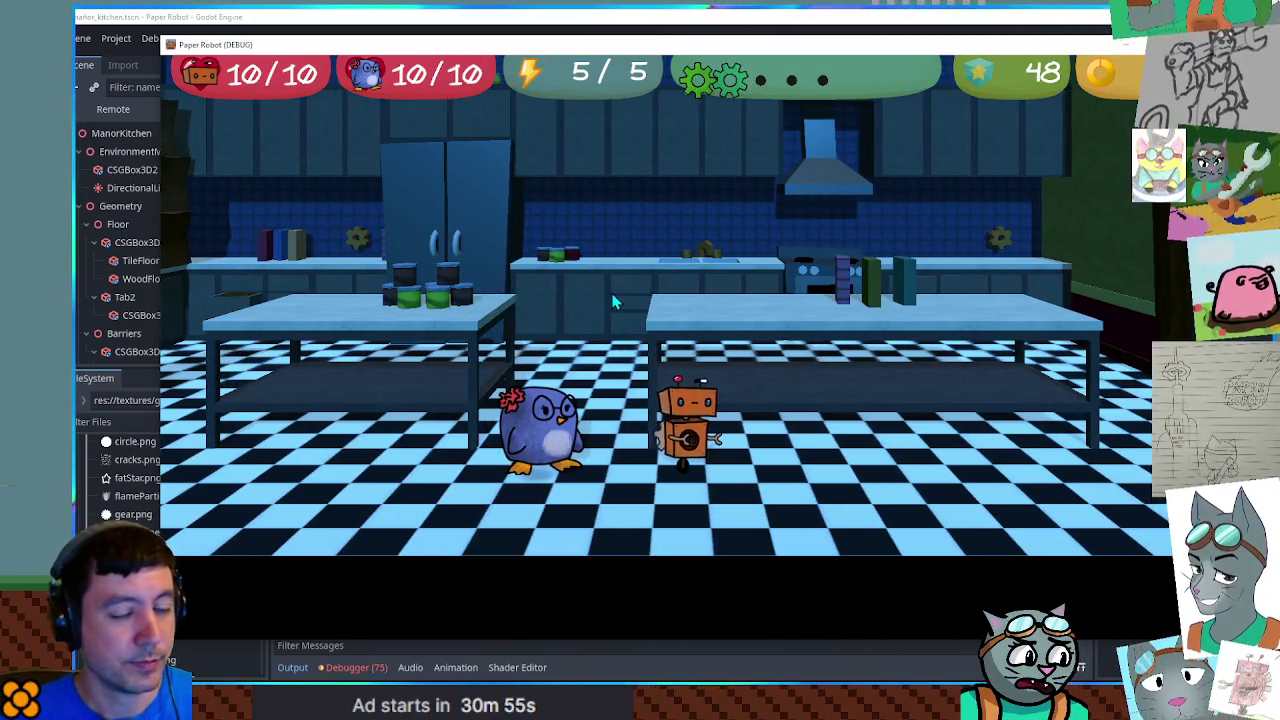
pyautogui.press('Left')
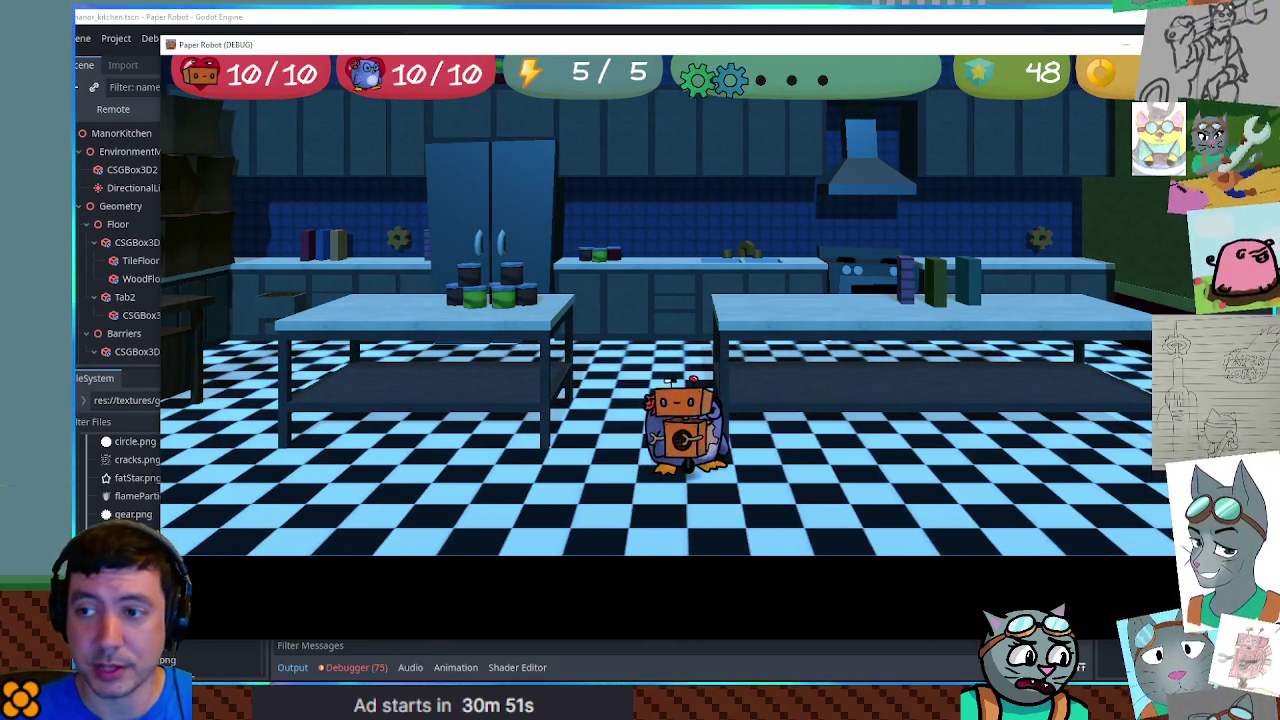
pyautogui.press('F8')
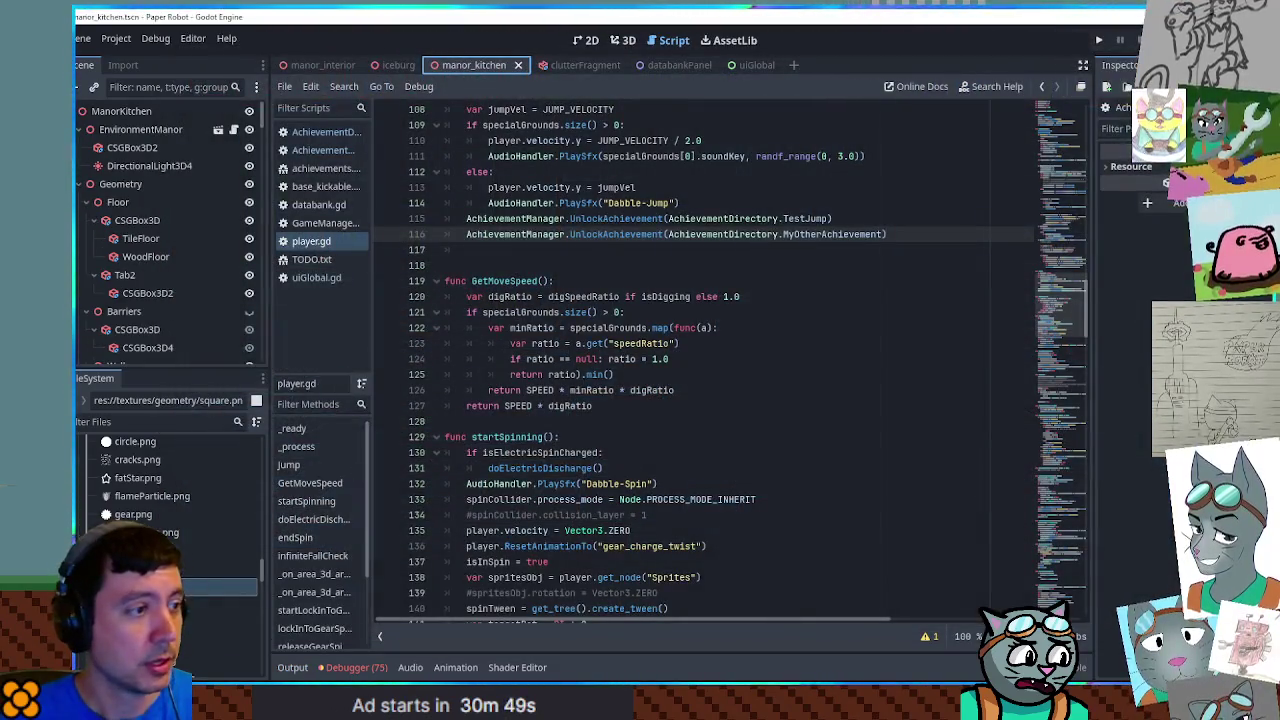
# Bring up the uiGlobal scene's achievement banner layout in the 2D view
pyautogui.click(538, 222)
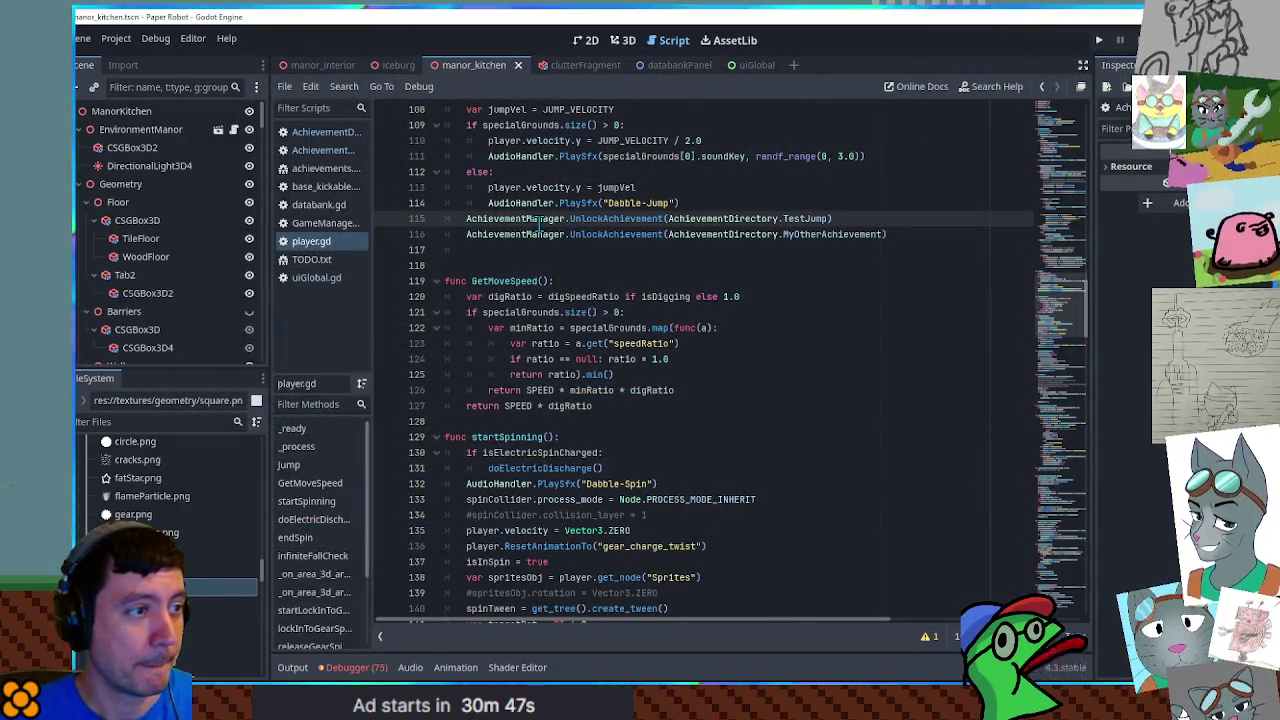
pyautogui.click(737, 63)
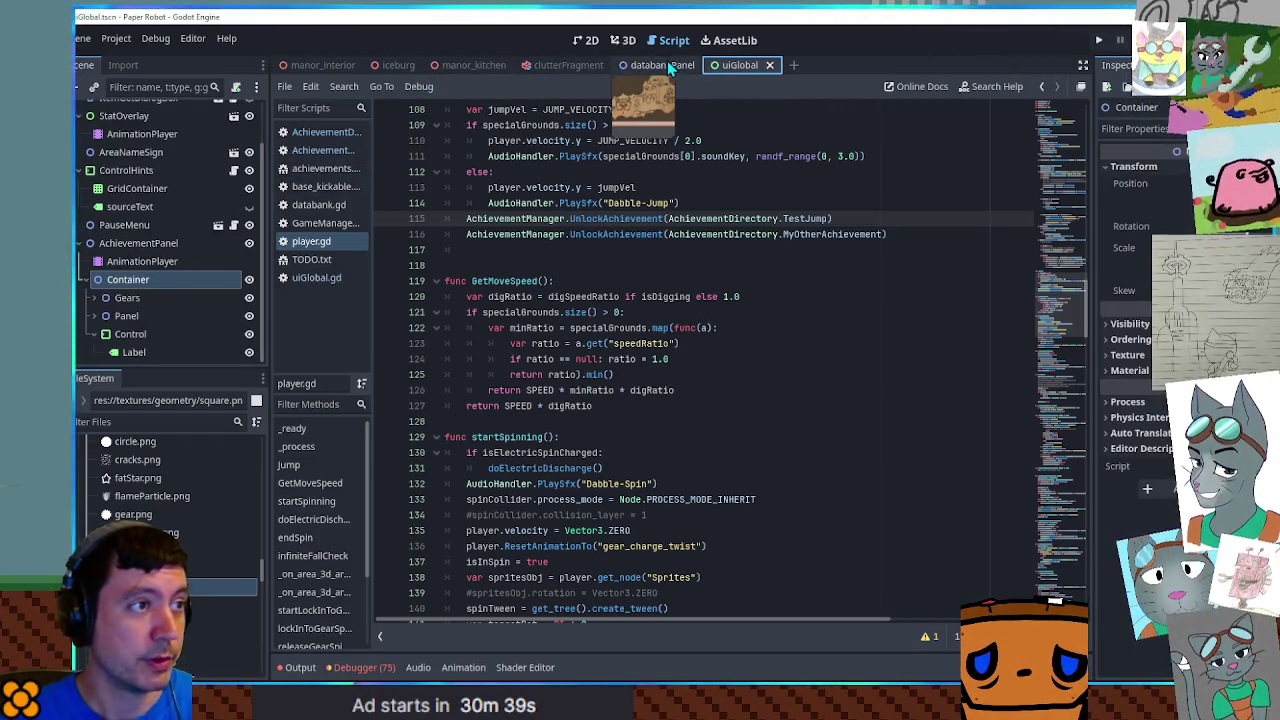
pyautogui.click(586, 40)
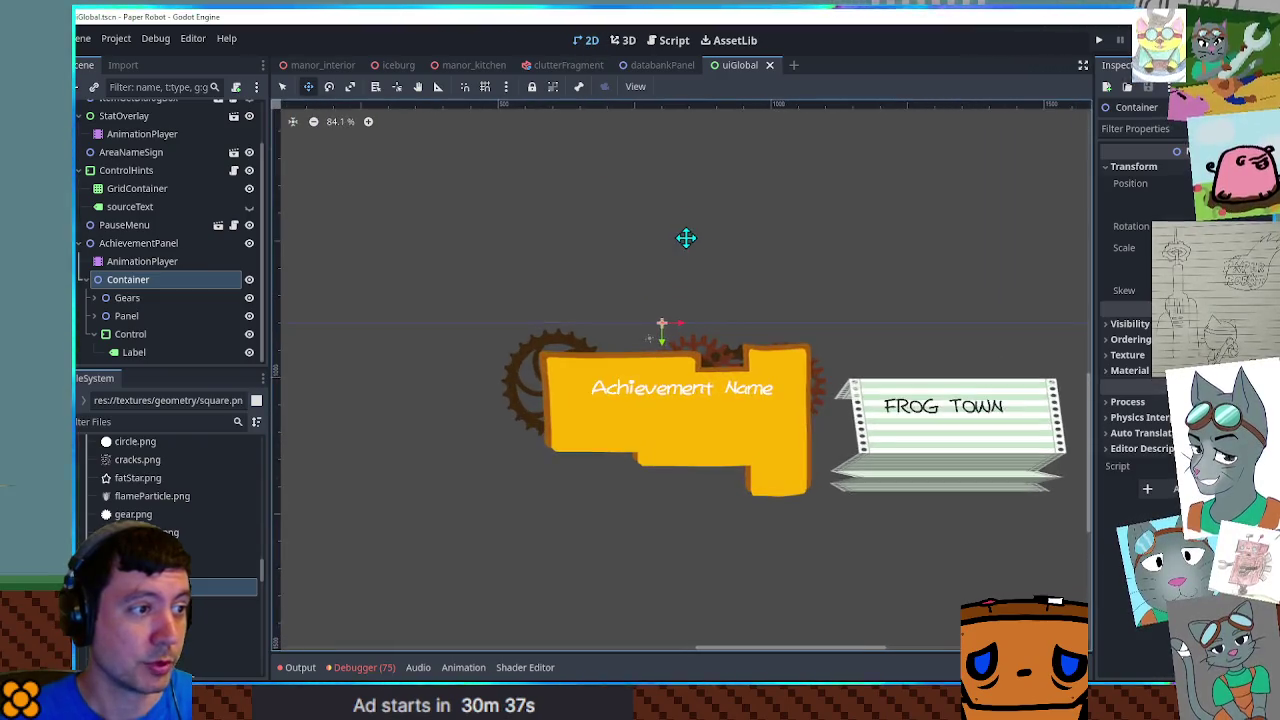
pyautogui.scroll(5, 686, 237)
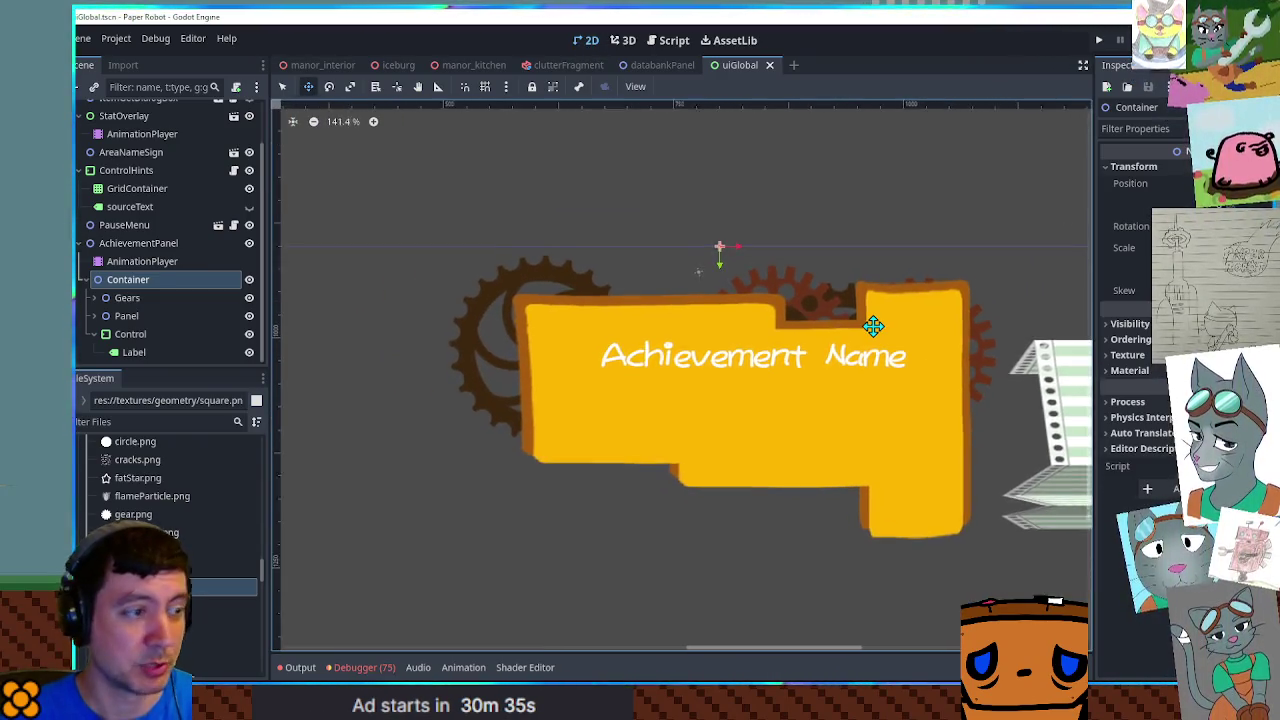
pyautogui.scroll(-1, 873, 326)
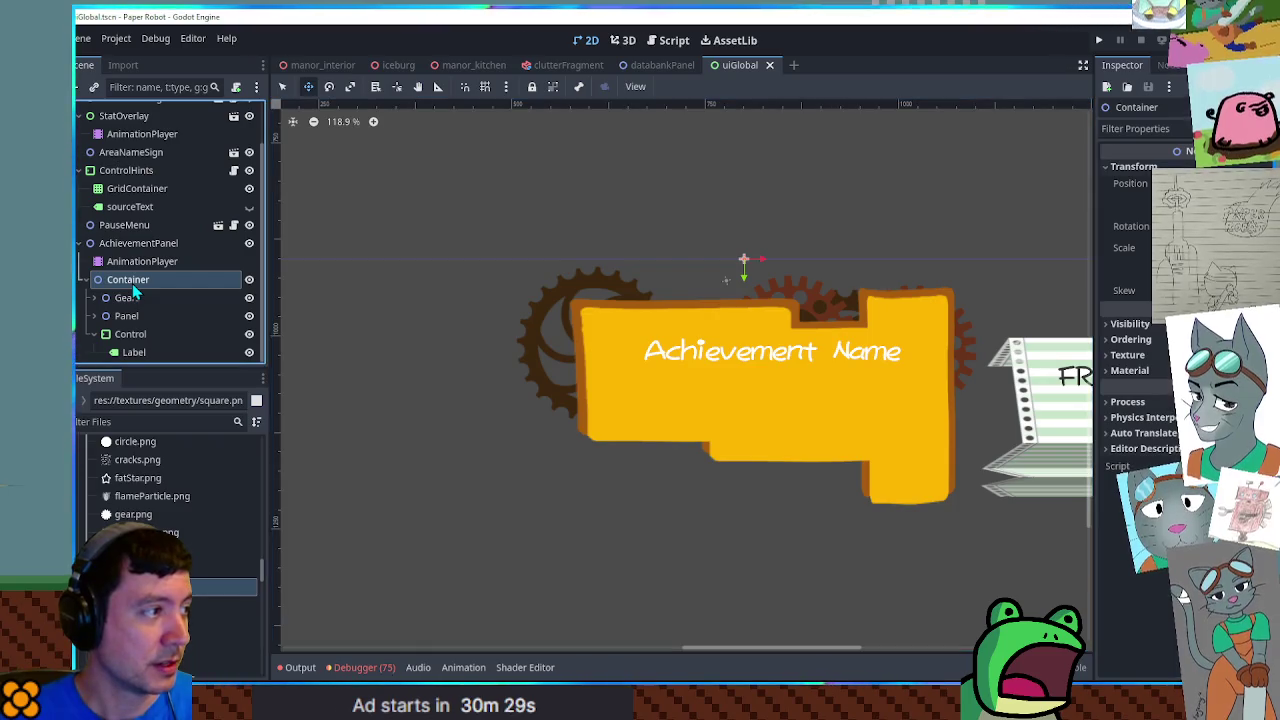
pyautogui.hotkey('ctrl', 'a')
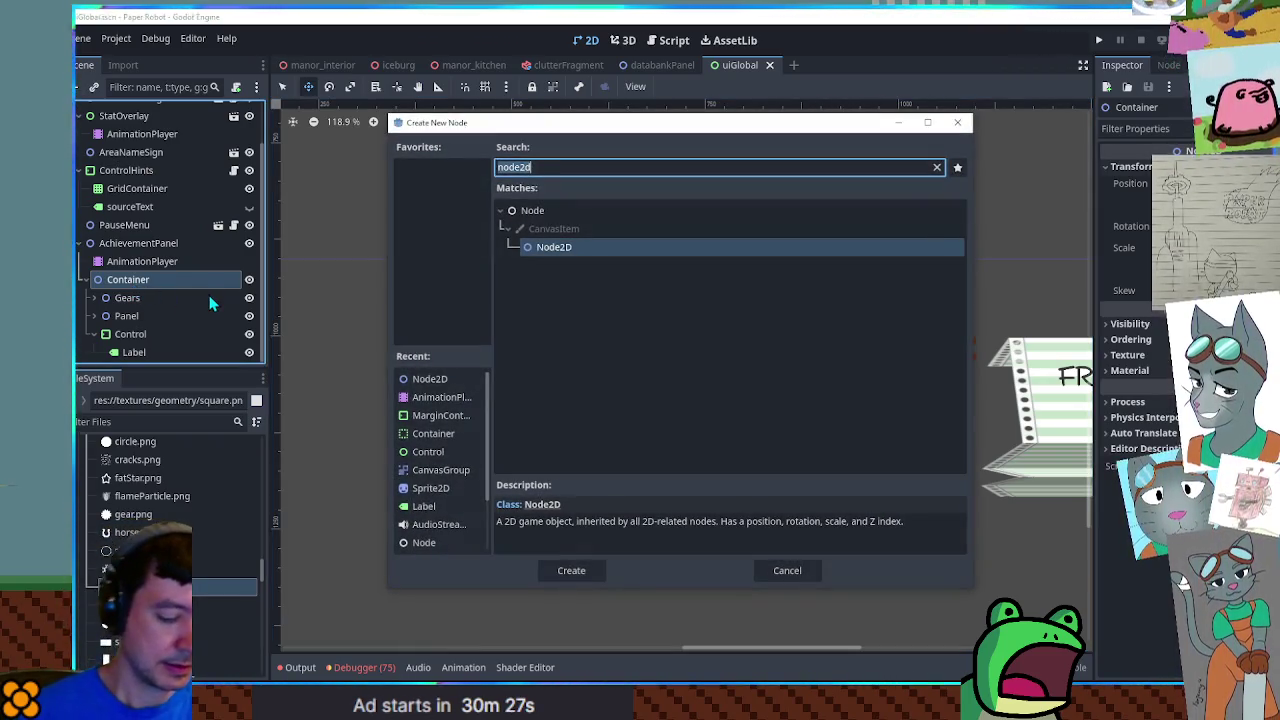
# Create a GPUParticles2D node inside Container and drag it onto the banner centre
pyautogui.write('gpup')
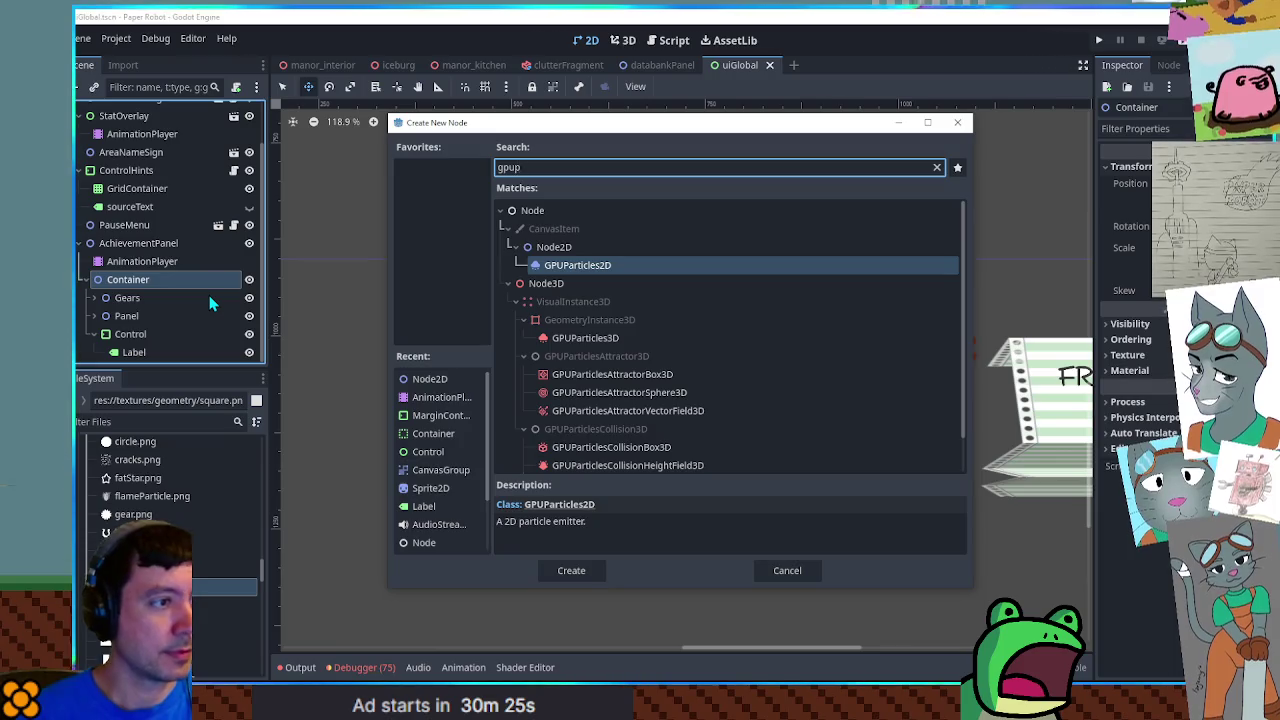
pyautogui.press('Return')
pyautogui.scroll(-1, 714, 286)
pyautogui.moveTo(720, 297)
pyautogui.mouseDown()
pyautogui.moveTo(714, 286)
pyautogui.moveTo(637, 303)
pyautogui.moveTo(727, 315)
pyautogui.mouseUp()
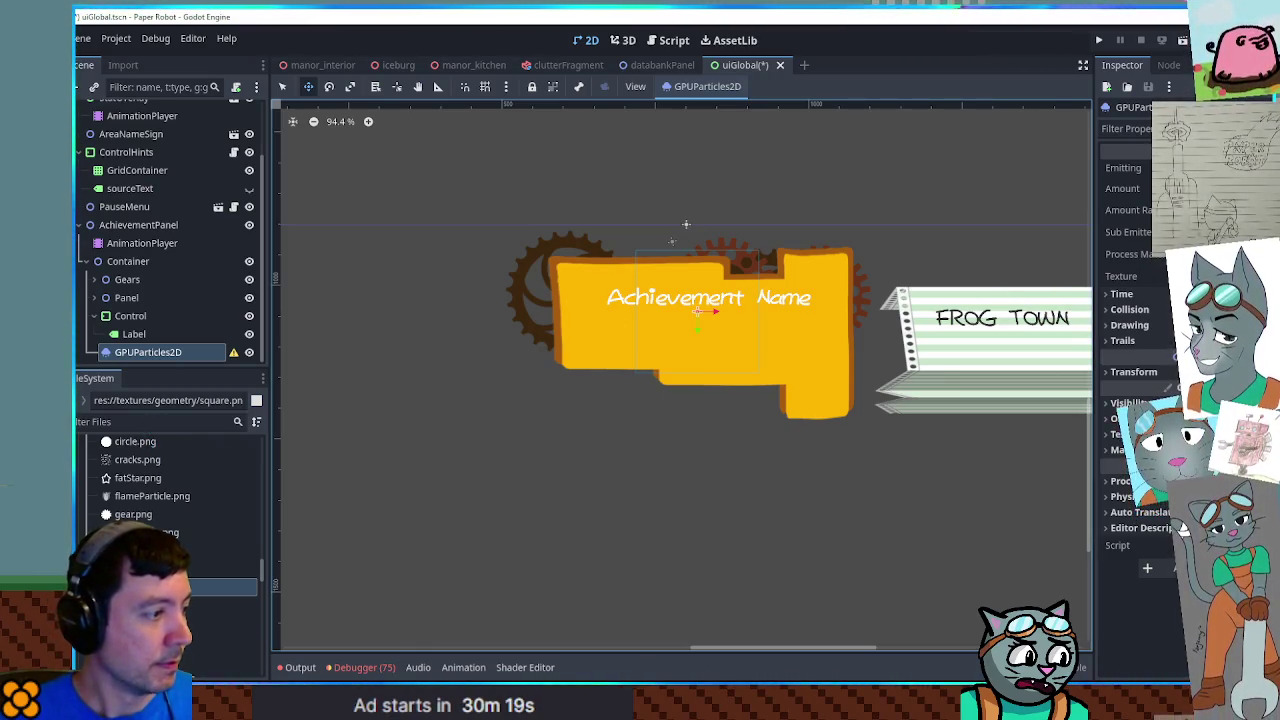
pyautogui.scroll(3, 170, 500)
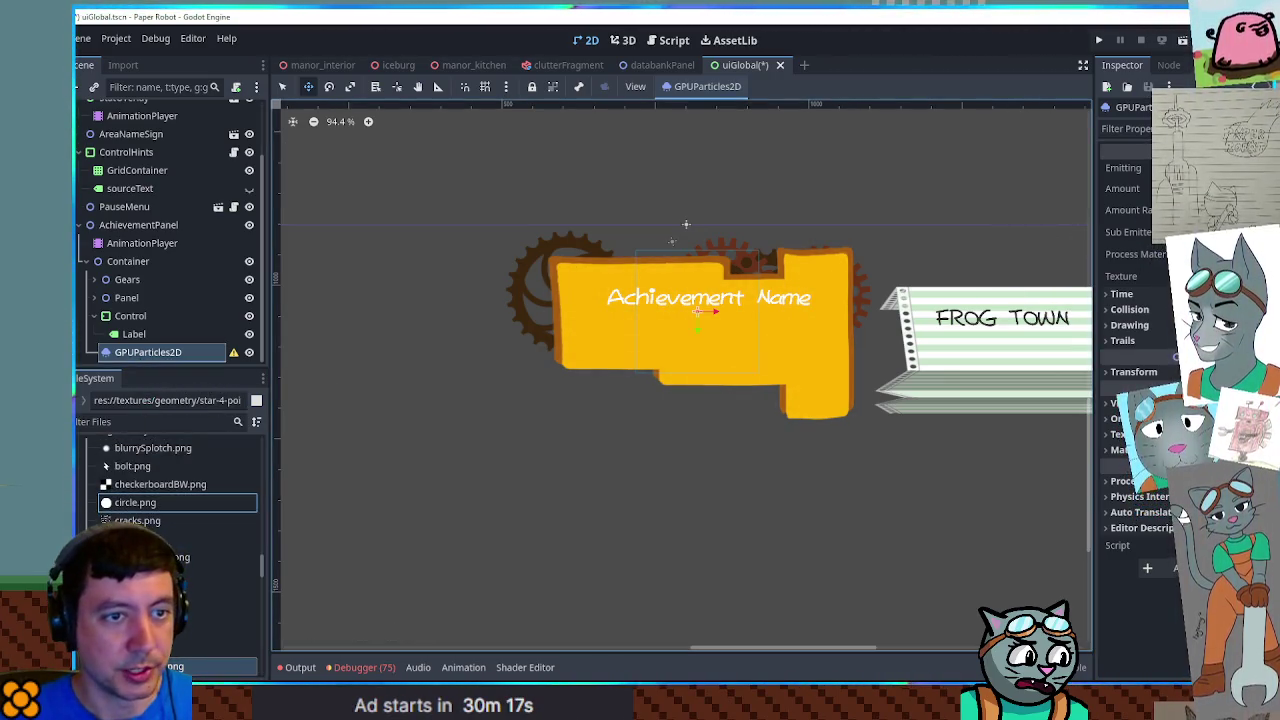
# Give the emitter the four-point star texture and a Box emission shape with an edited x extent
pyautogui.moveTo(180, 502); pyautogui.dragTo(1140, 278)
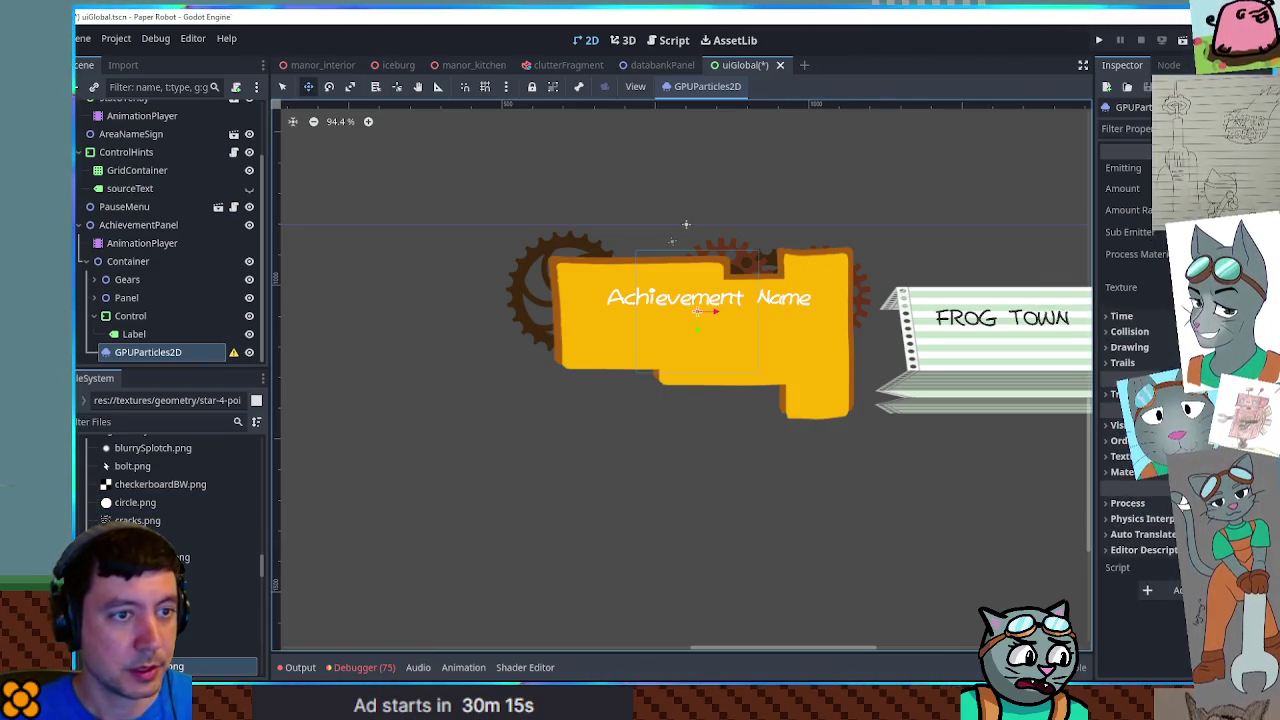
pyautogui.click(1135, 253)
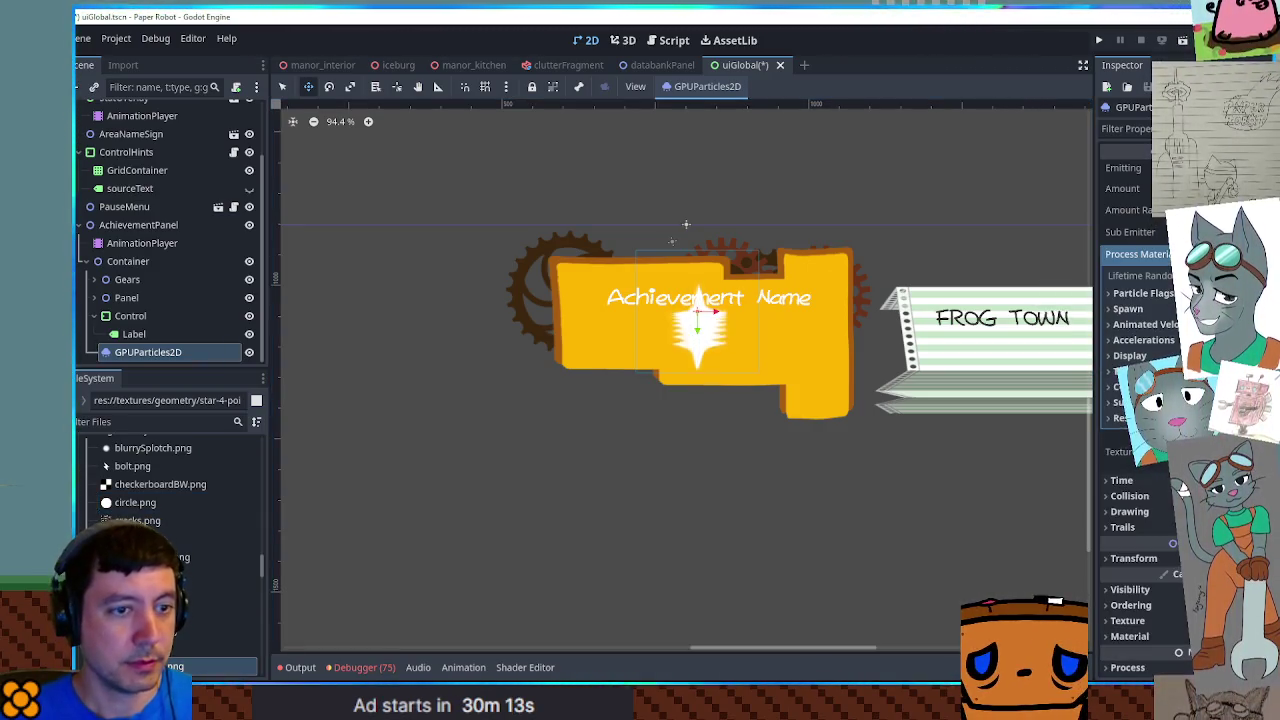
pyautogui.click(1128, 355)
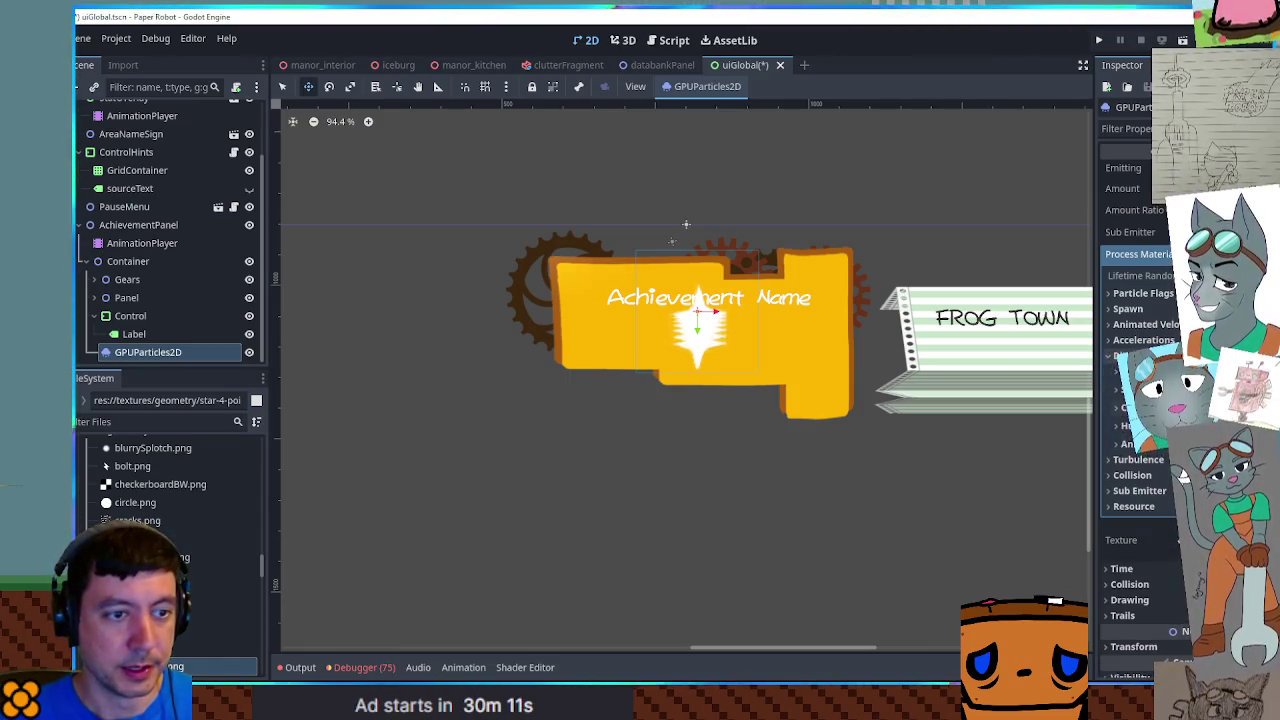
pyautogui.click(1129, 445)
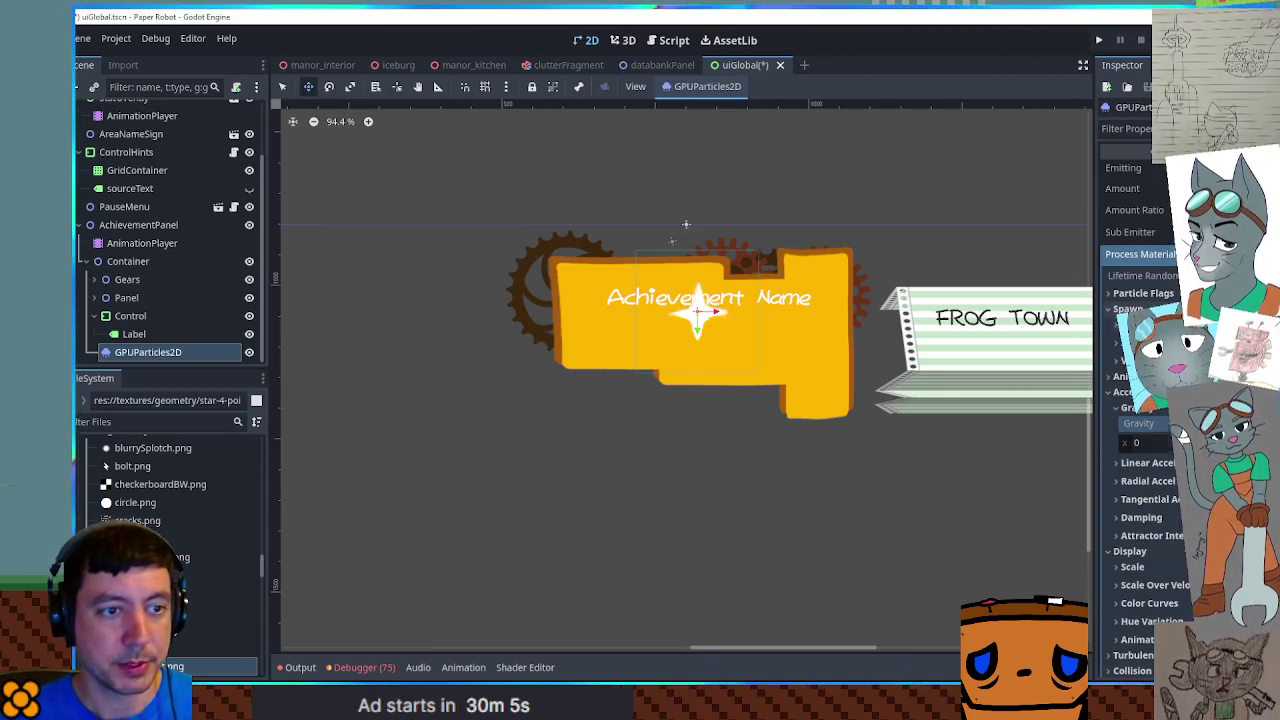
pyautogui.click(1128, 325)
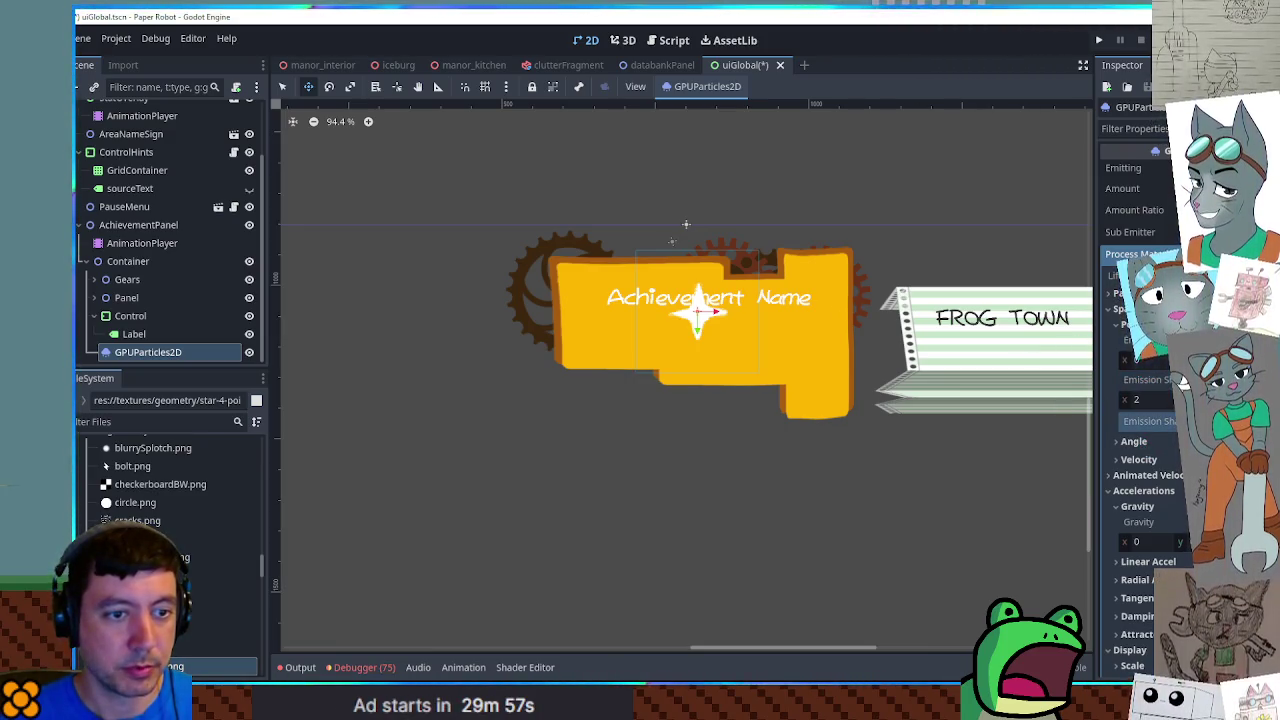
pyautogui.click(1183, 380)
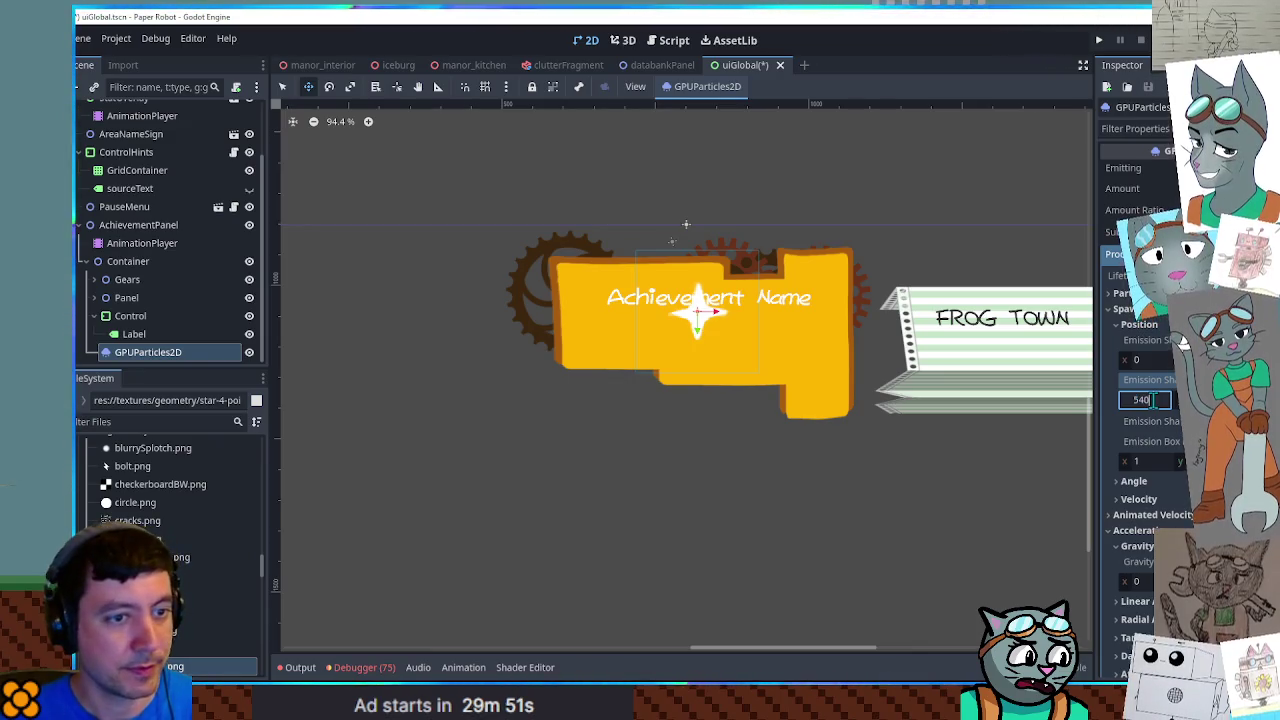
pyautogui.write('400')
pyautogui.press('Return')
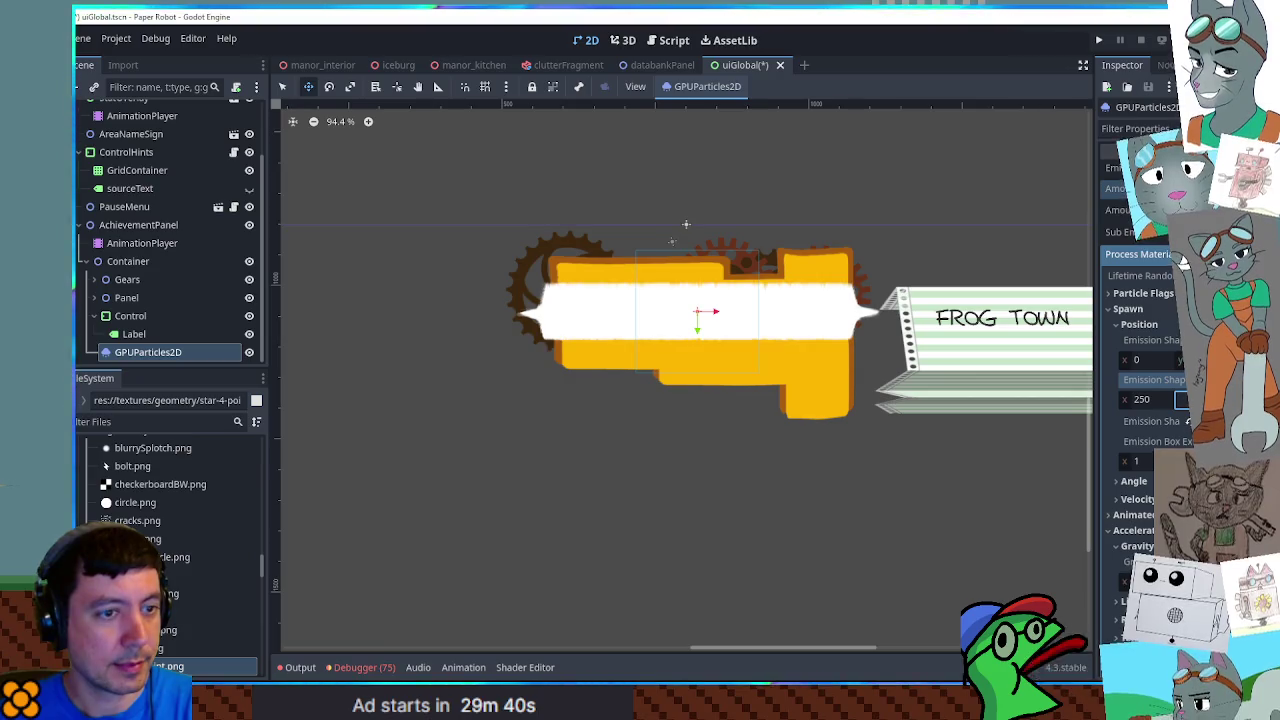
# Confirm the emission box height and reposition the emitter over the 'Achievement Name' text
pyautogui.press('Return')
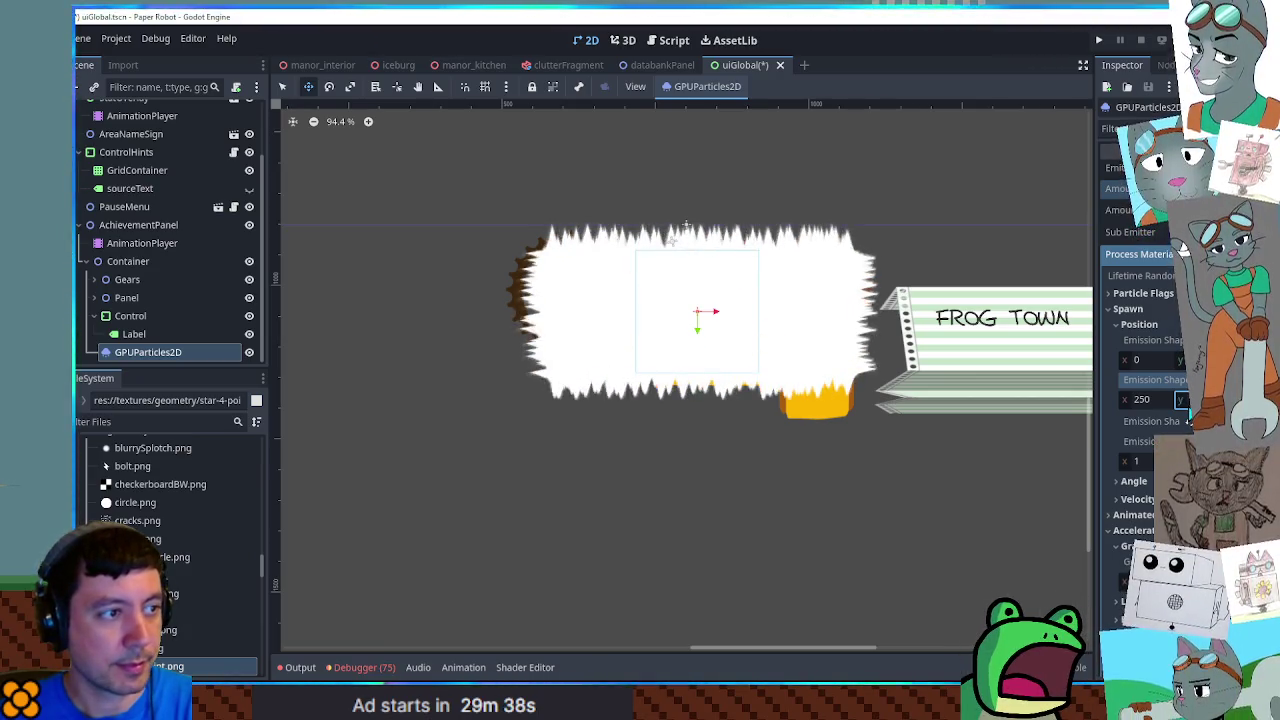
pyautogui.click(727, 301)
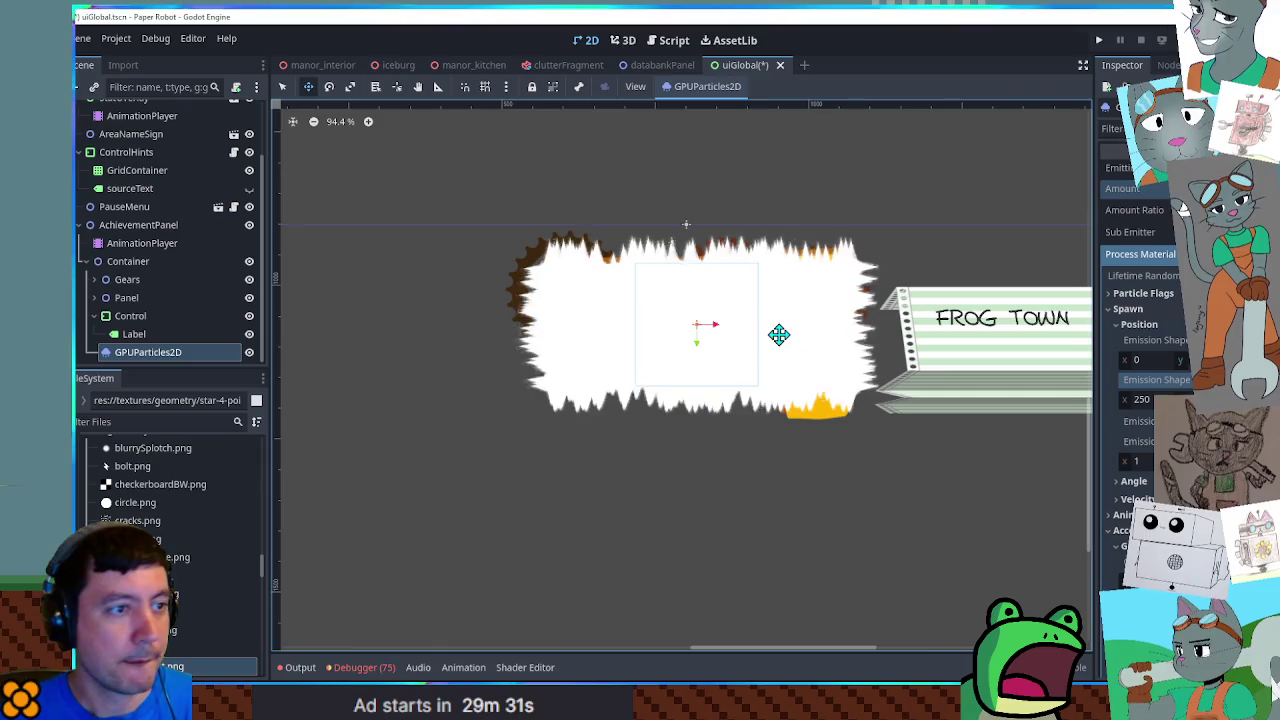
pyautogui.moveTo(772, 334); pyautogui.dragTo(831, 346)
pyautogui.scroll(-3, 1140, 300)
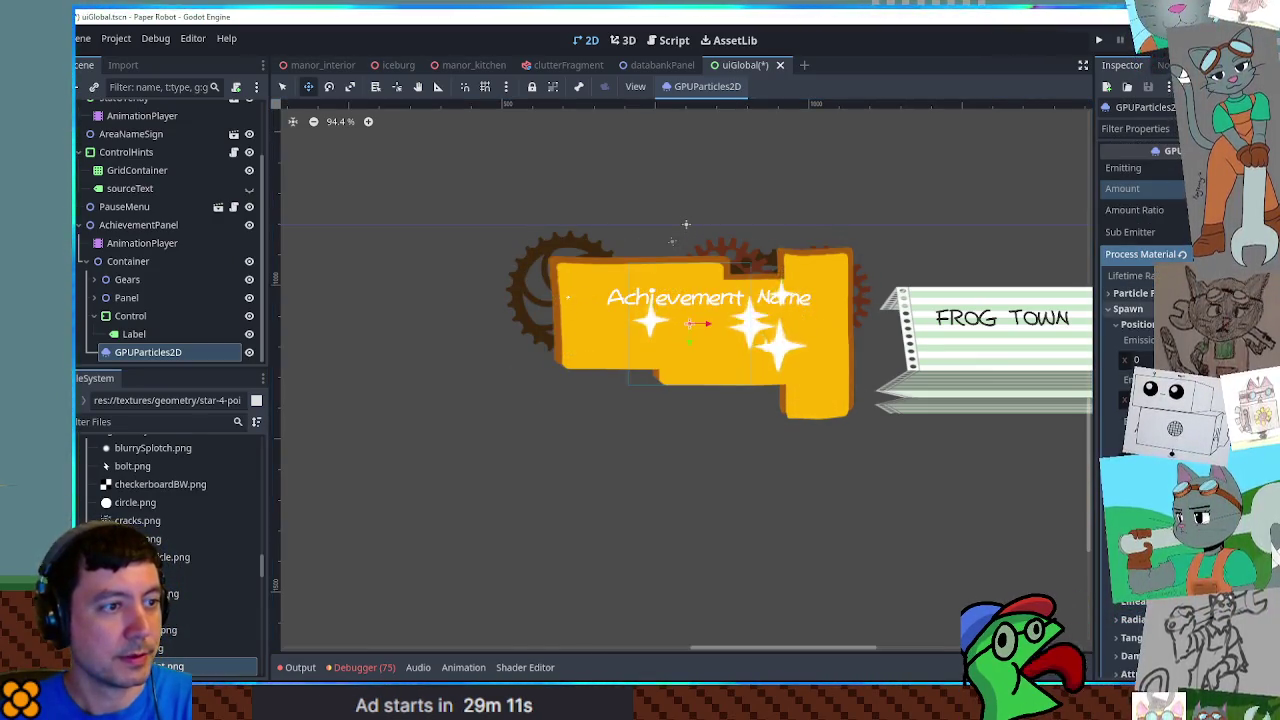
# Adjust the sparkles' fade in the process material's Display Color Curves settings
pyautogui.scroll(-3, 1145, 300)
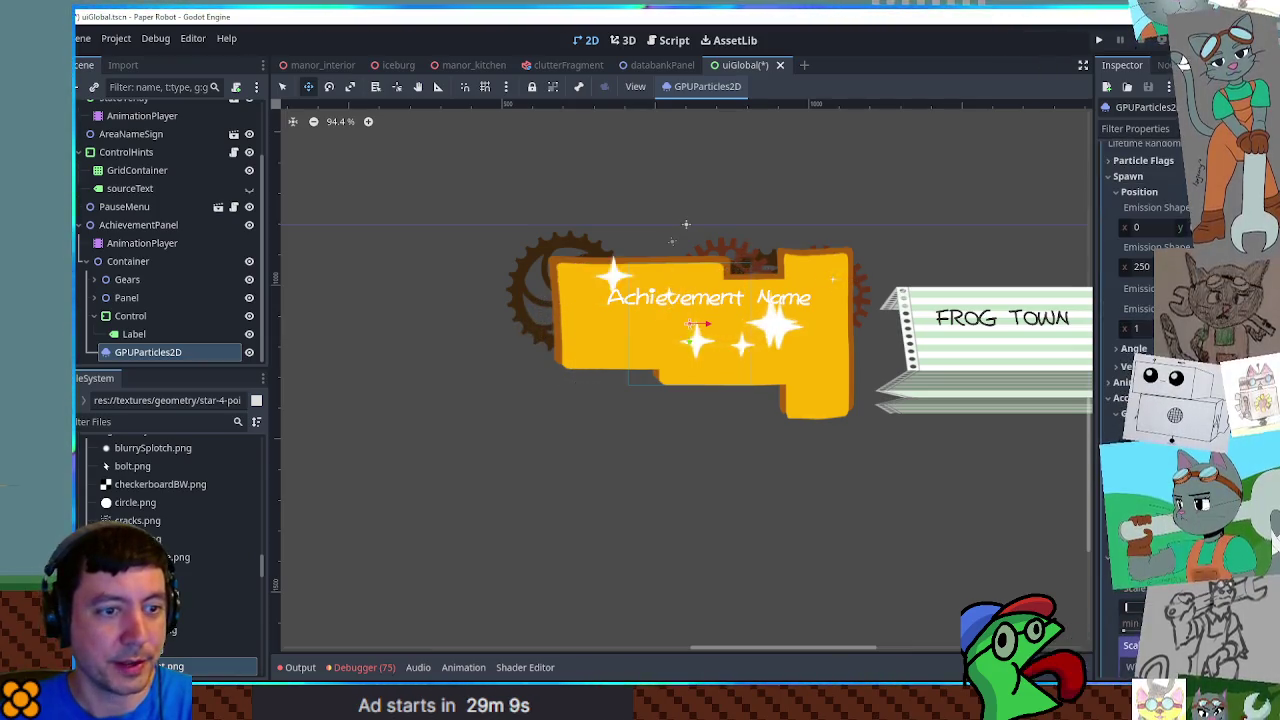
pyautogui.scroll(3, 1145, 300)
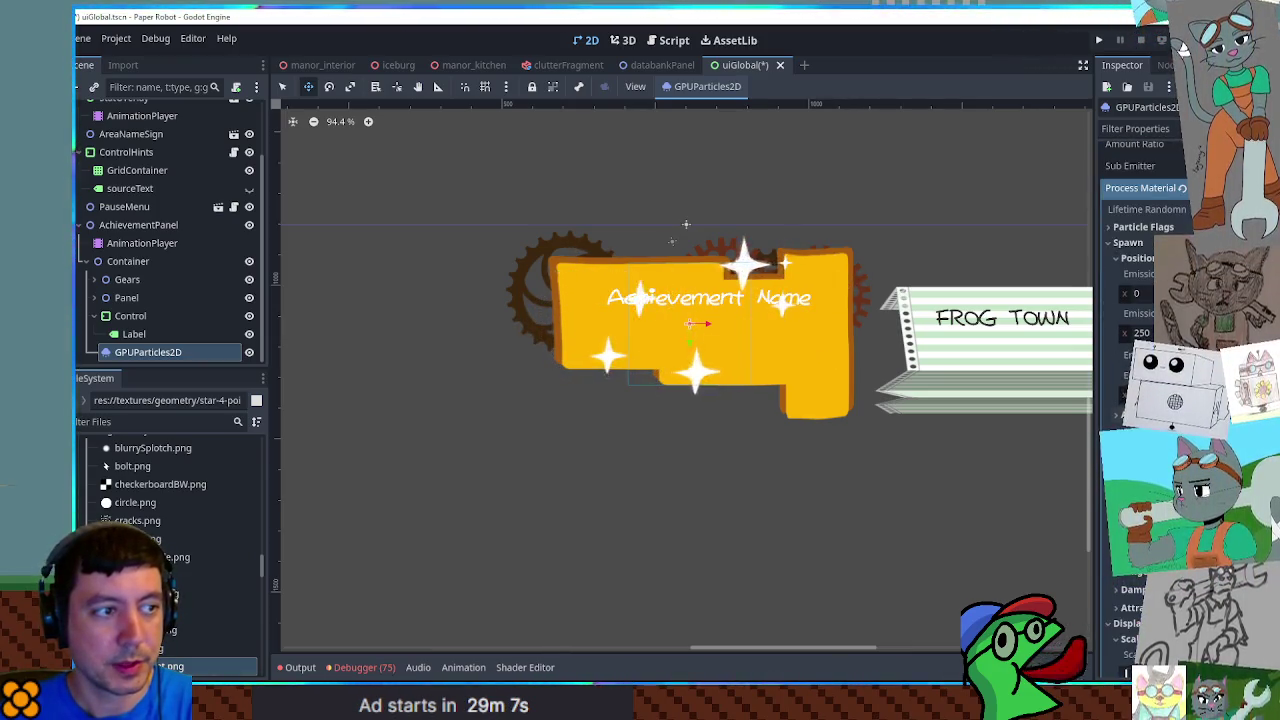
pyautogui.scroll(-2, 1145, 300)
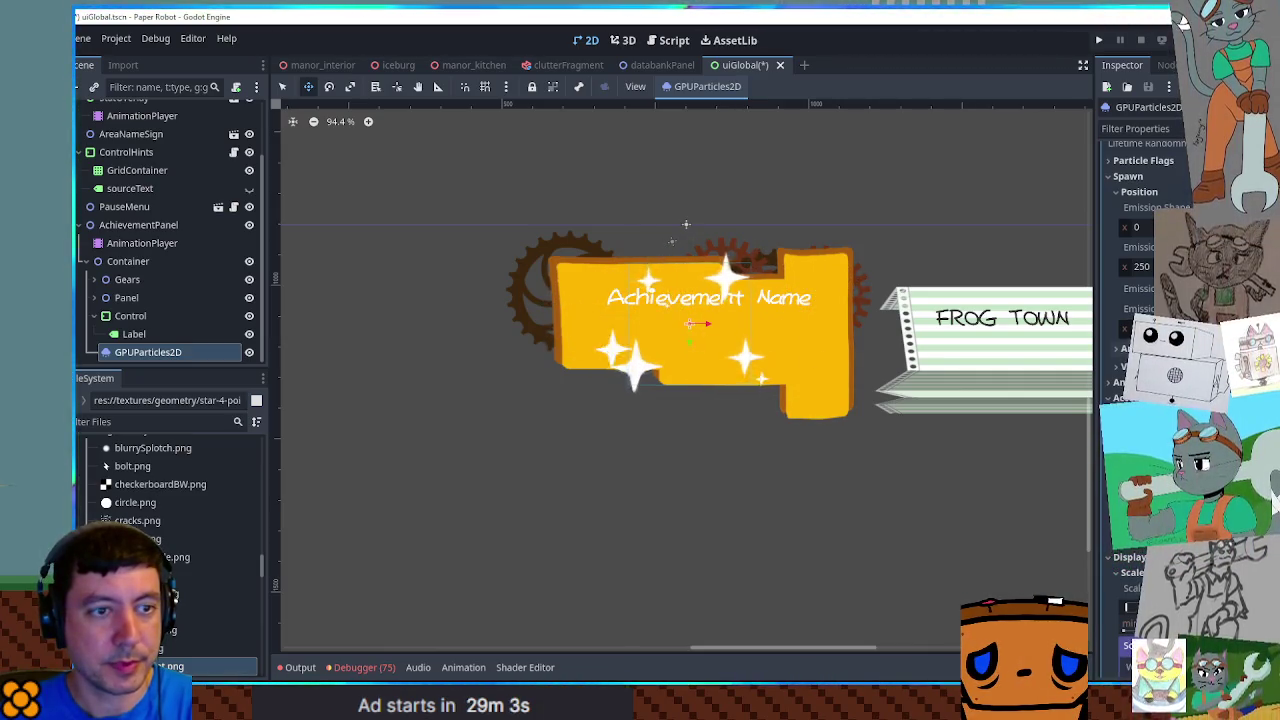
pyautogui.scroll(-5, 1140, 350)
pyautogui.scroll(-3, 1140, 300)
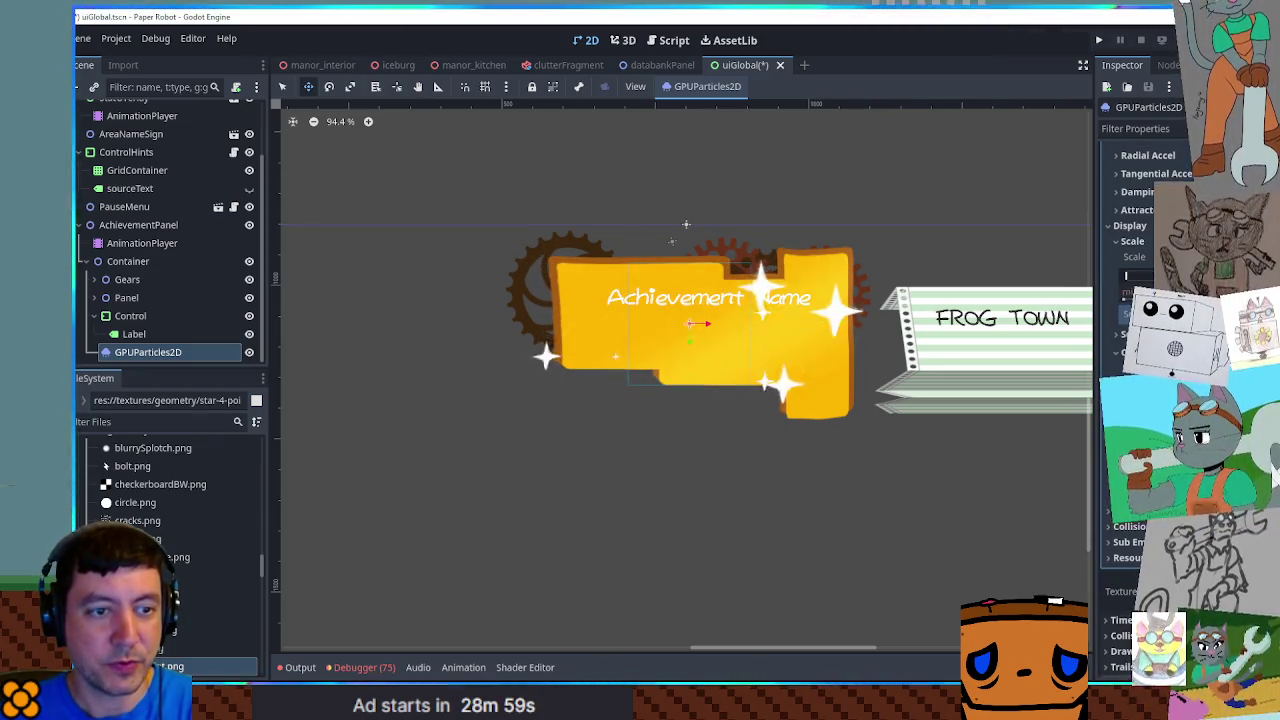
pyautogui.scroll(5, 1140, 300)
pyautogui.scroll(-5, 1140, 400)
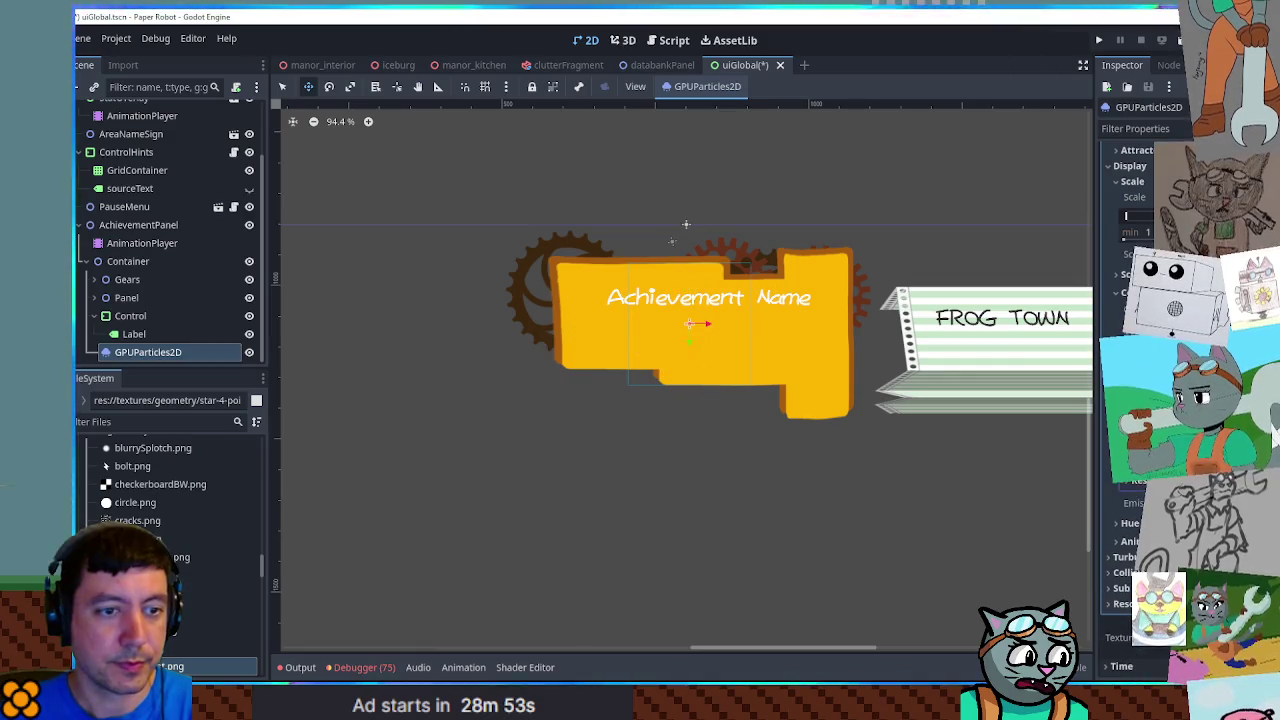
pyautogui.scroll(-5, 1140, 400)
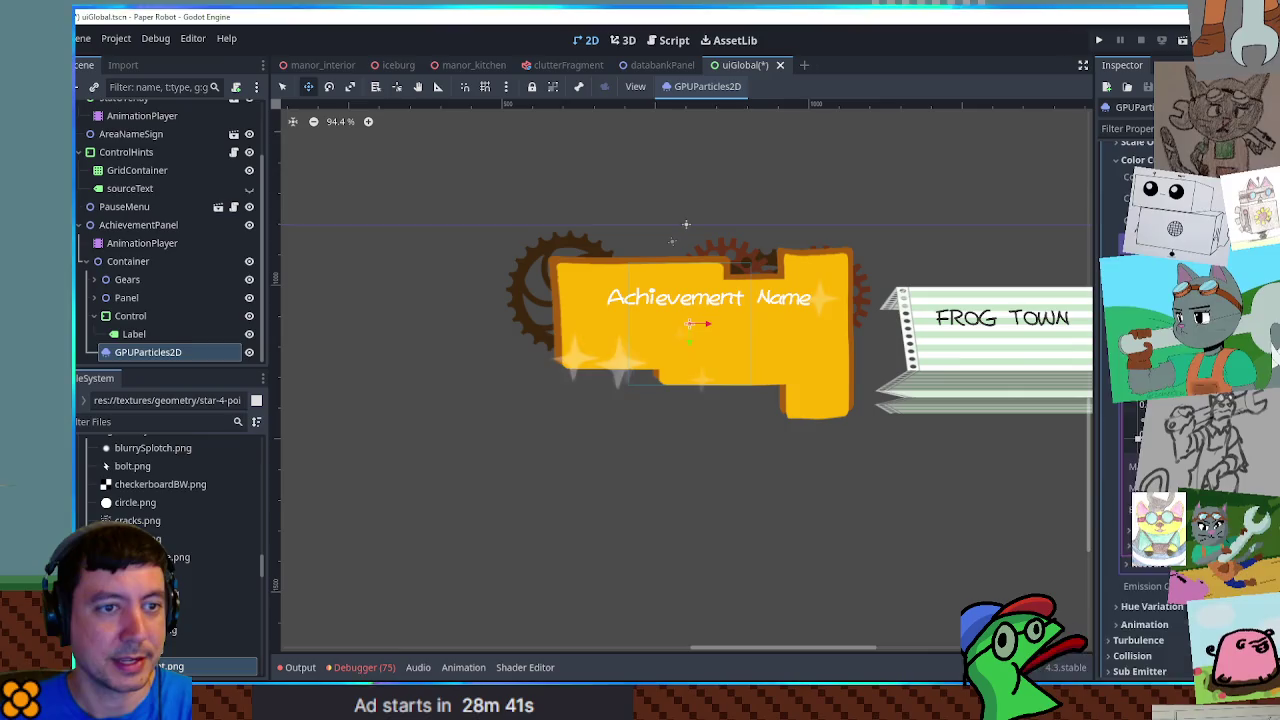
pyautogui.scroll(-3, 1140, 500)
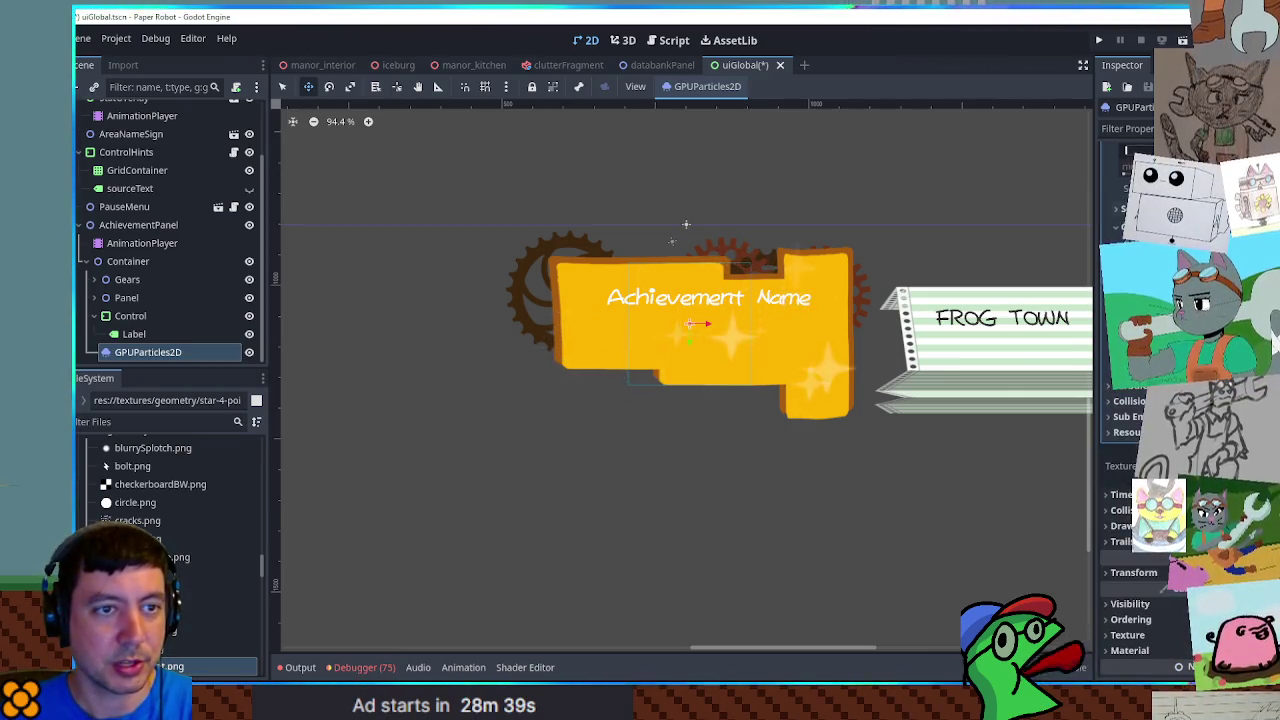
pyautogui.scroll(4, 1140, 500)
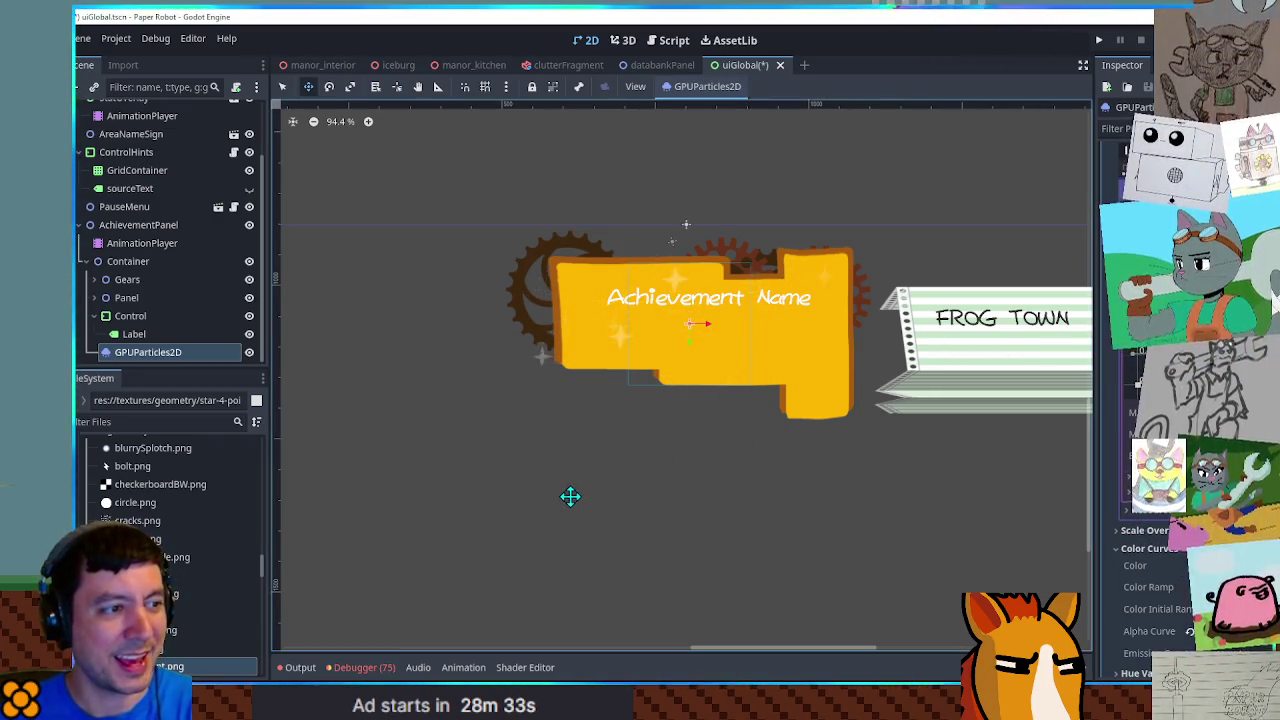
# Switch to select mode, reselect GPUParticles2D to check its process material, then deselect it
pyautogui.press('q')
pyautogui.scroll(4, 677, 351)
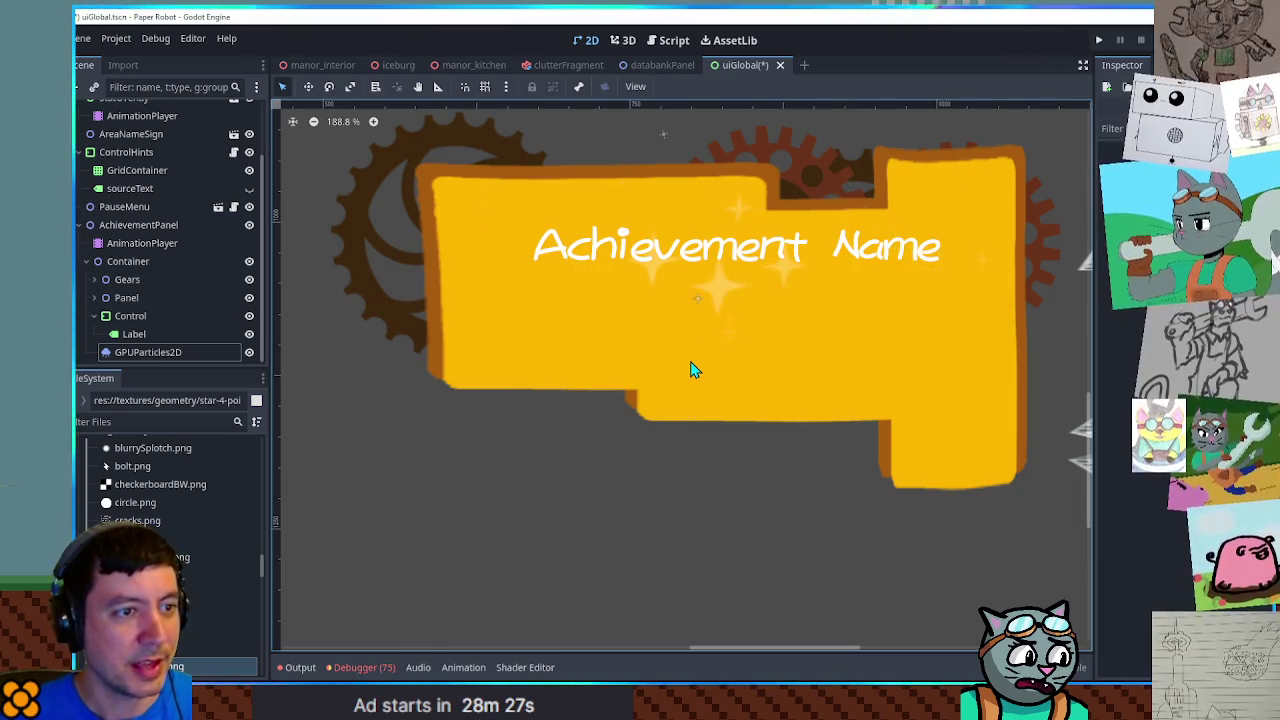
pyautogui.scroll(-3, 695, 369)
pyautogui.scroll(-1, 695, 369)
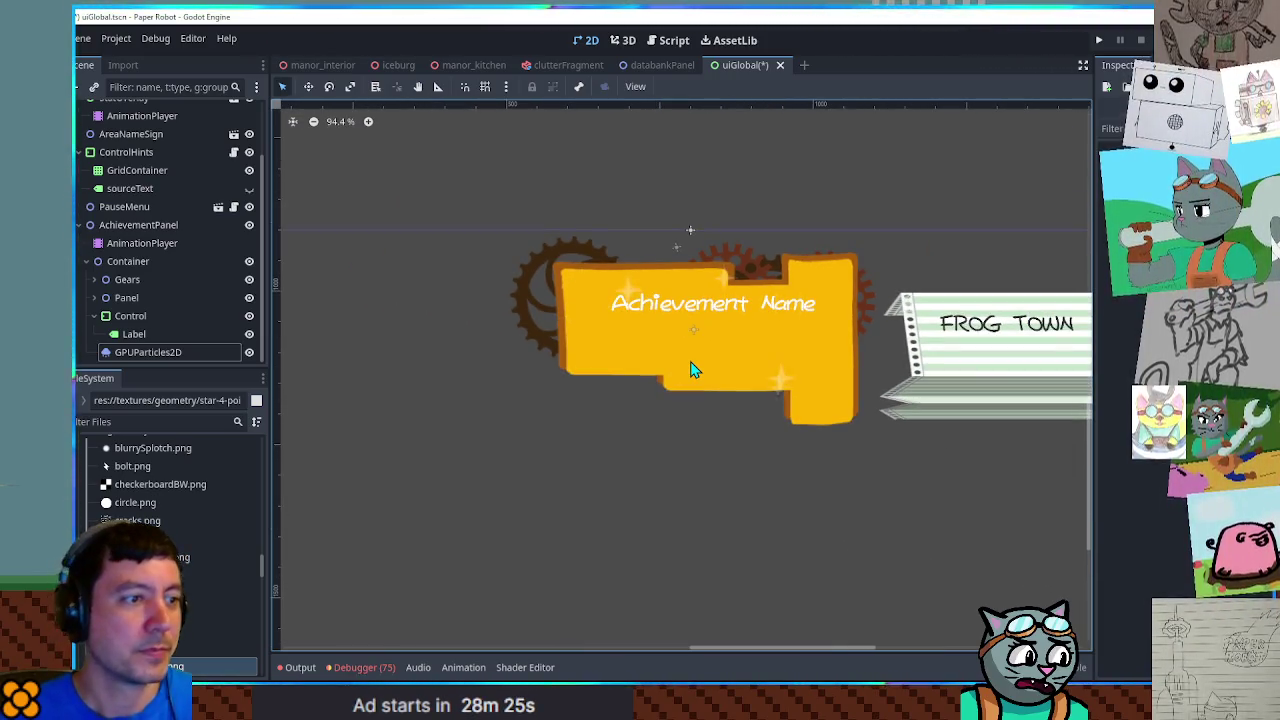
pyautogui.click(177, 353)
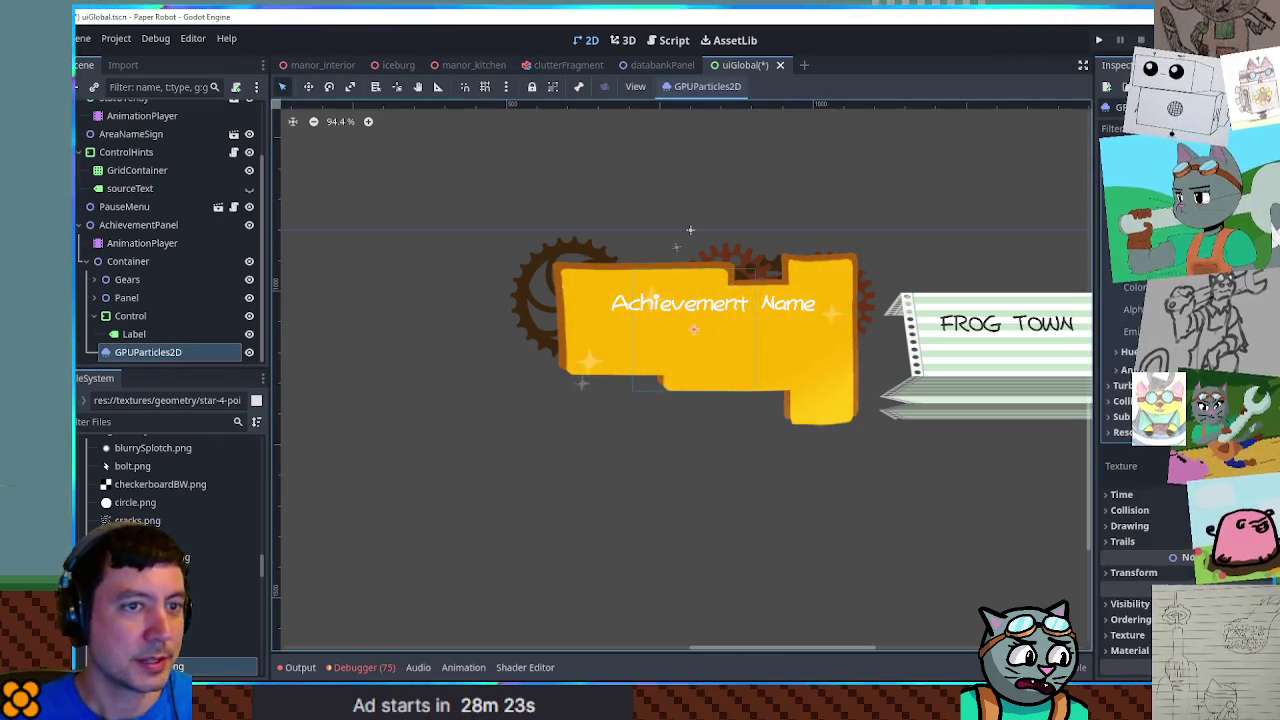
pyautogui.click(1180, 255)
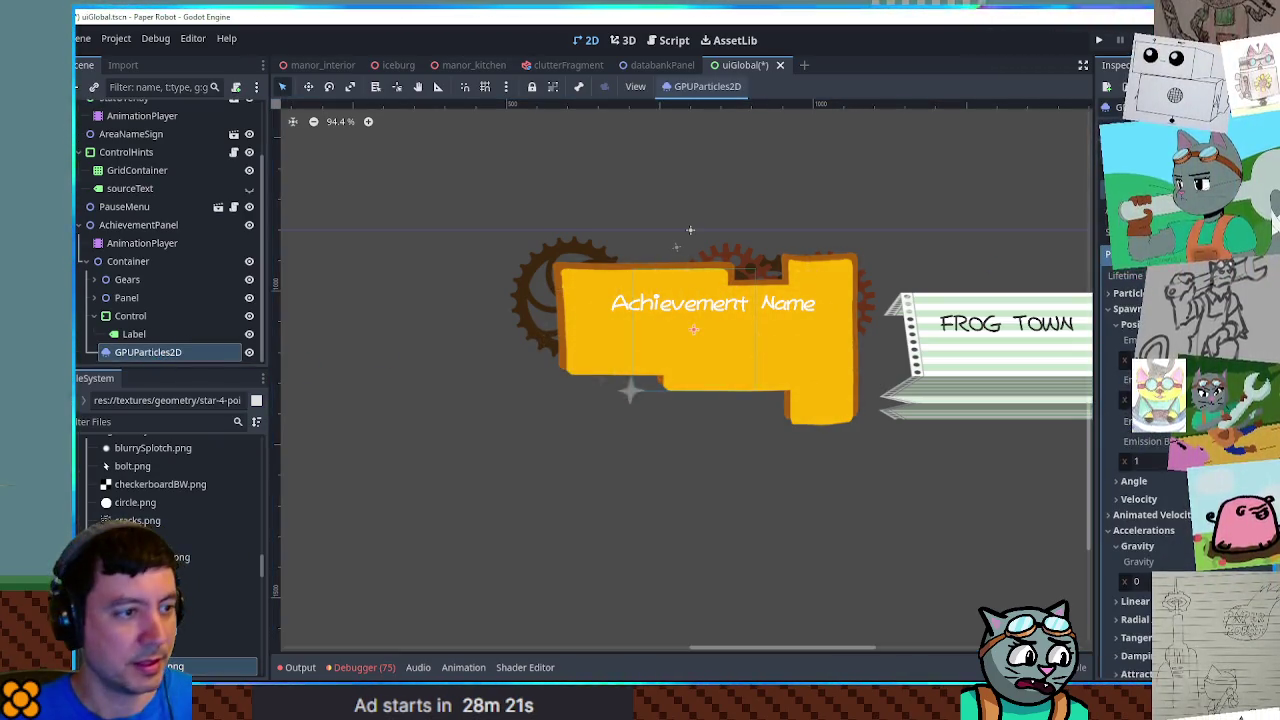
pyautogui.click(736, 559)
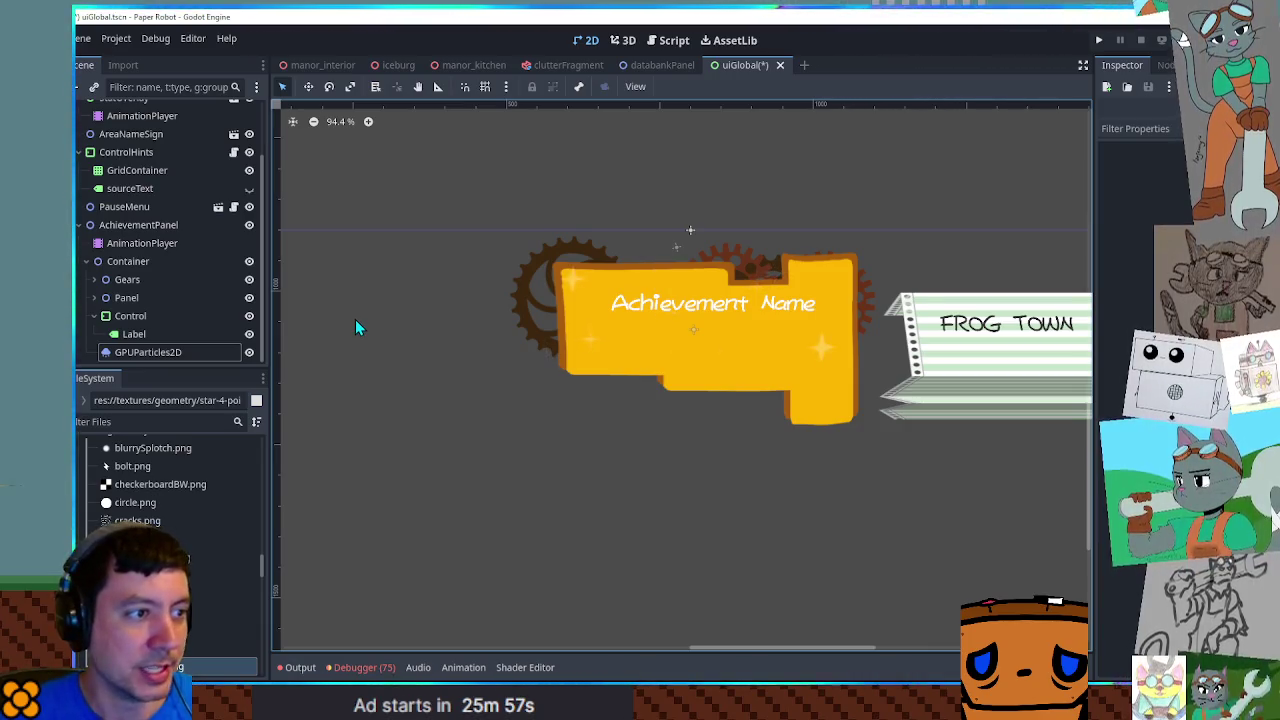
# Save the uiGlobal scene and recentre the canvas on the achievement banner
pyautogui.hotkey('ctrl', 's')
pyautogui.moveTo(807, 193)
pyautogui.mouseDown()
pyautogui.moveTo(771, 151)
pyautogui.moveTo(677, 191)
pyautogui.mouseUp()
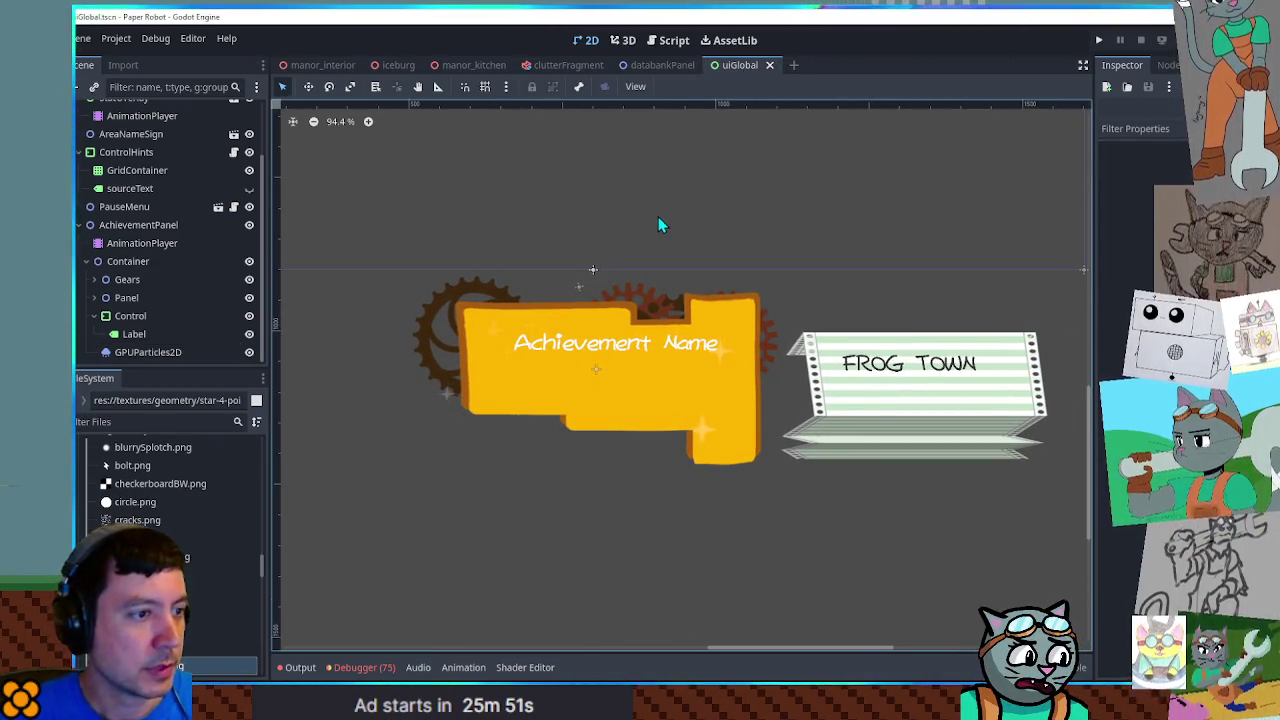
pyautogui.scroll(-3, 657, 223)
pyautogui.moveTo(649, 297)
pyautogui.mouseDown()
pyautogui.moveTo(787, 268)
pyautogui.moveTo(726, 316)
pyautogui.mouseUp()
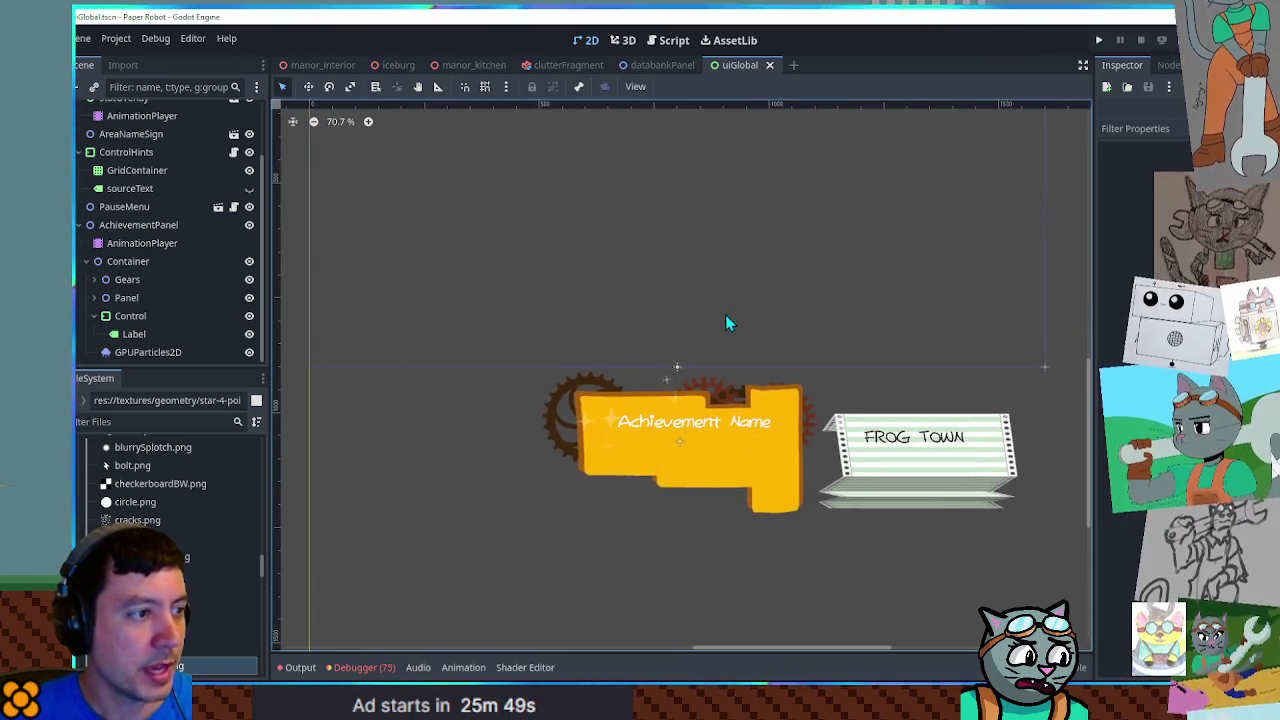
pyautogui.scroll(6, 709, 432)
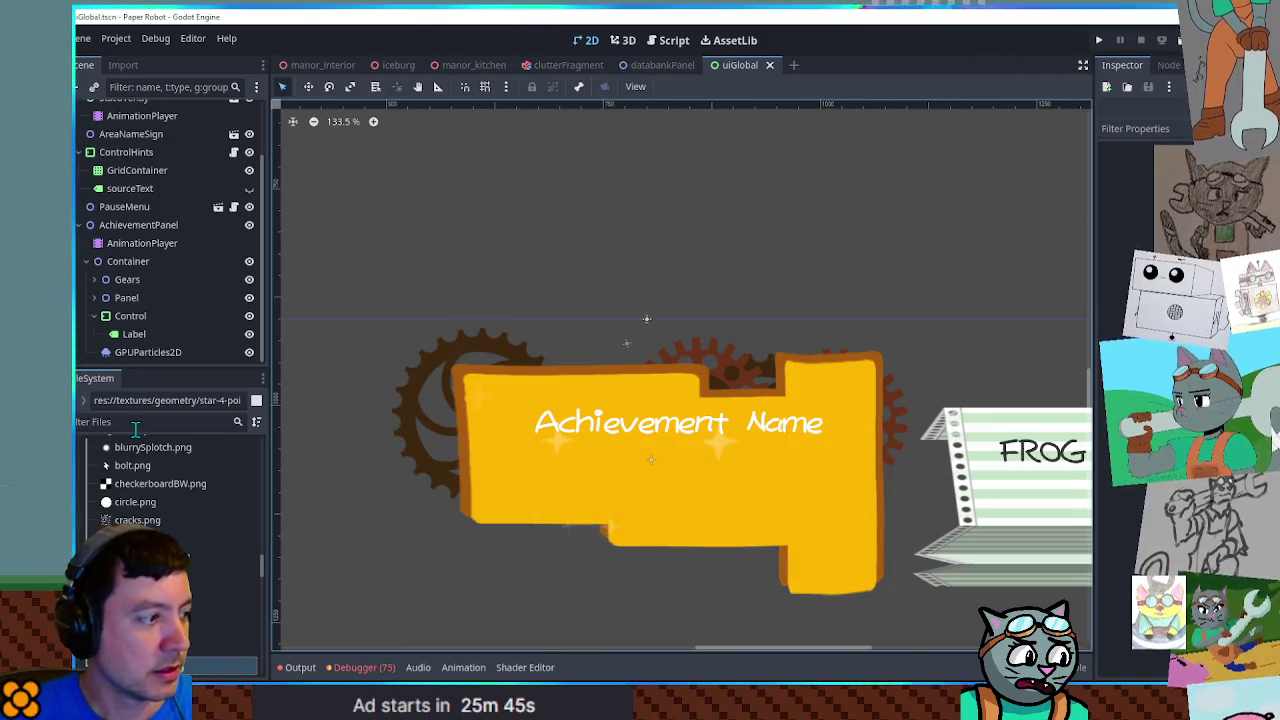
# Add a GPUParticles2D under AchievementPanel and give it the stripe.png texture
pyautogui.click(136, 229)
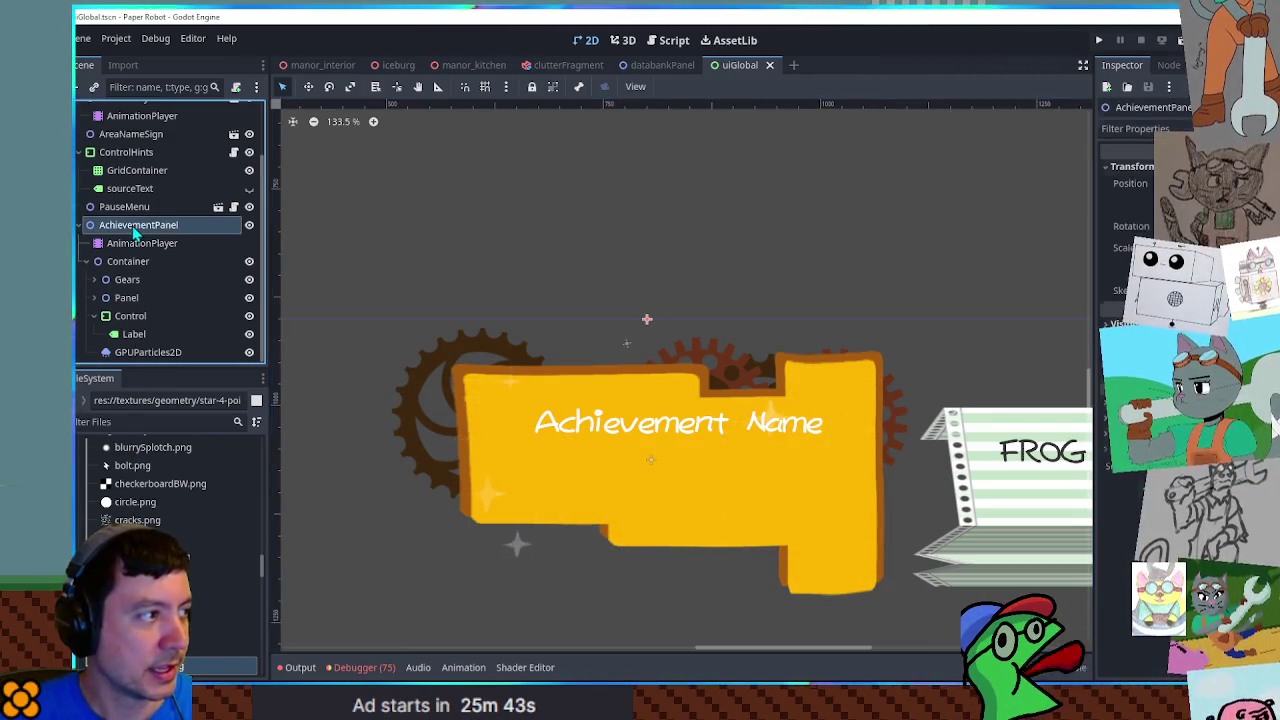
pyautogui.hotkey('ctrl', 'a')
pyautogui.write('gpup')
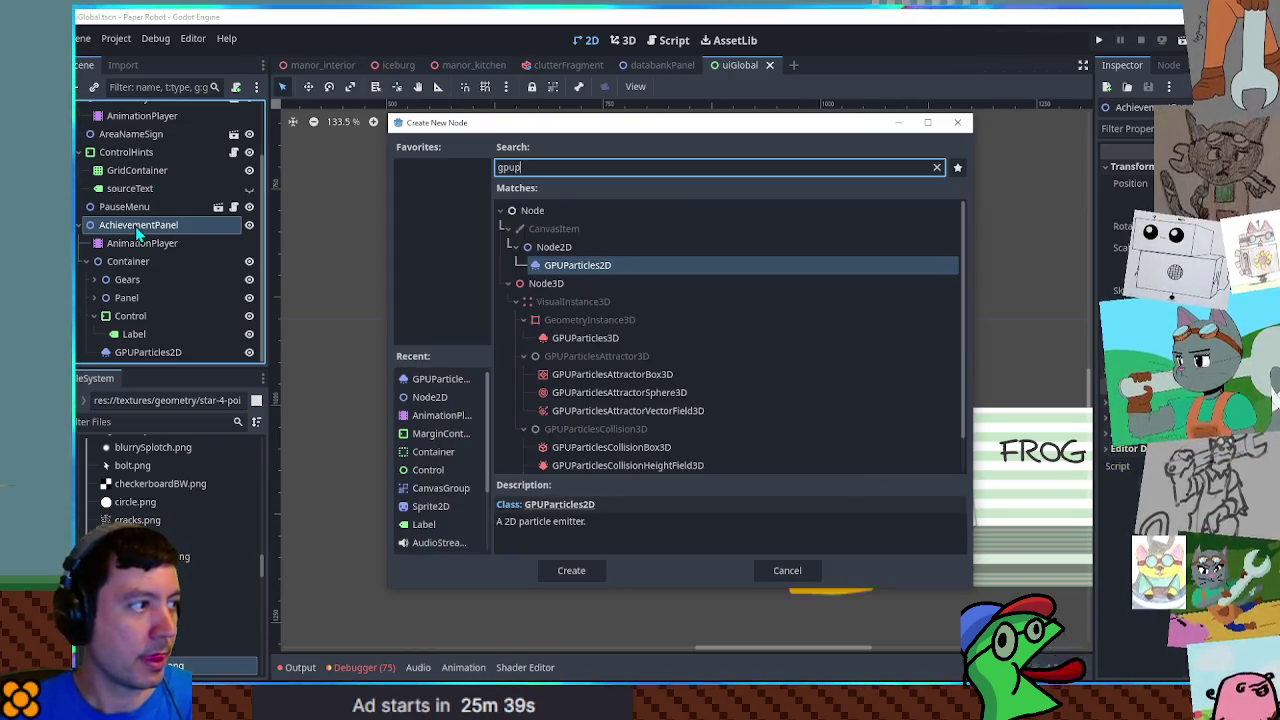
pyautogui.press('Return')
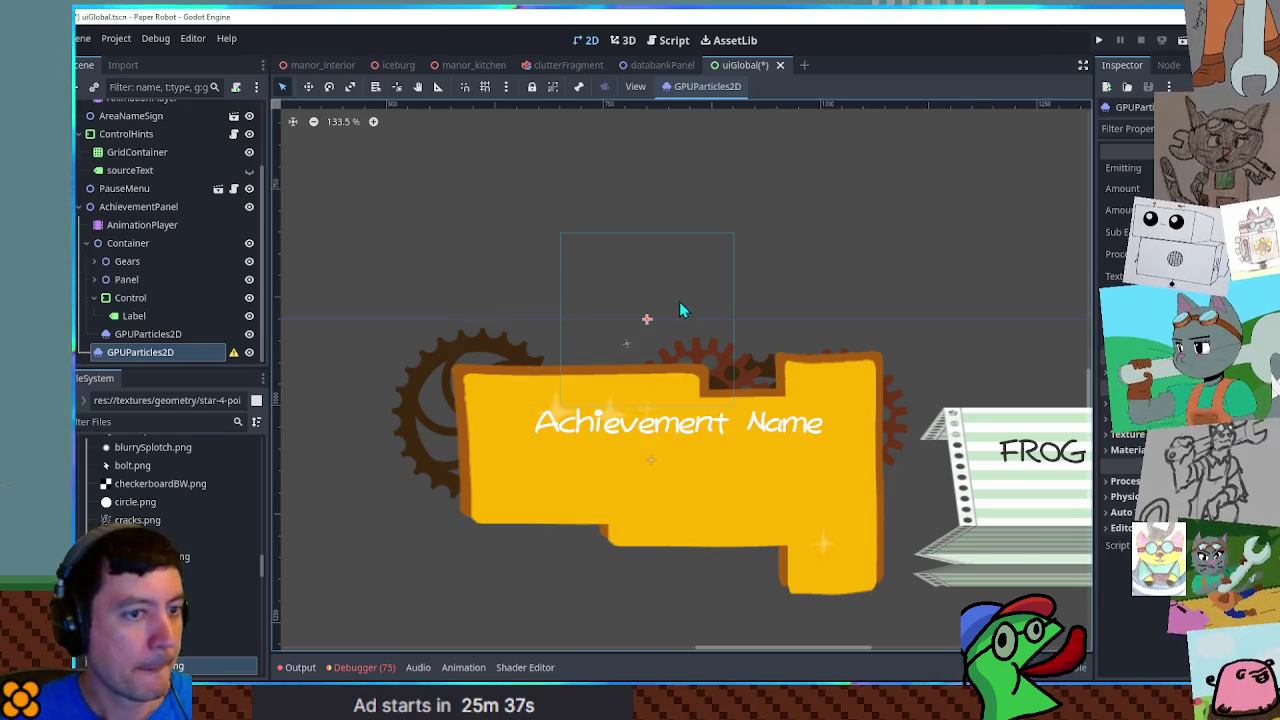
pyautogui.scroll(-2, 165, 500)
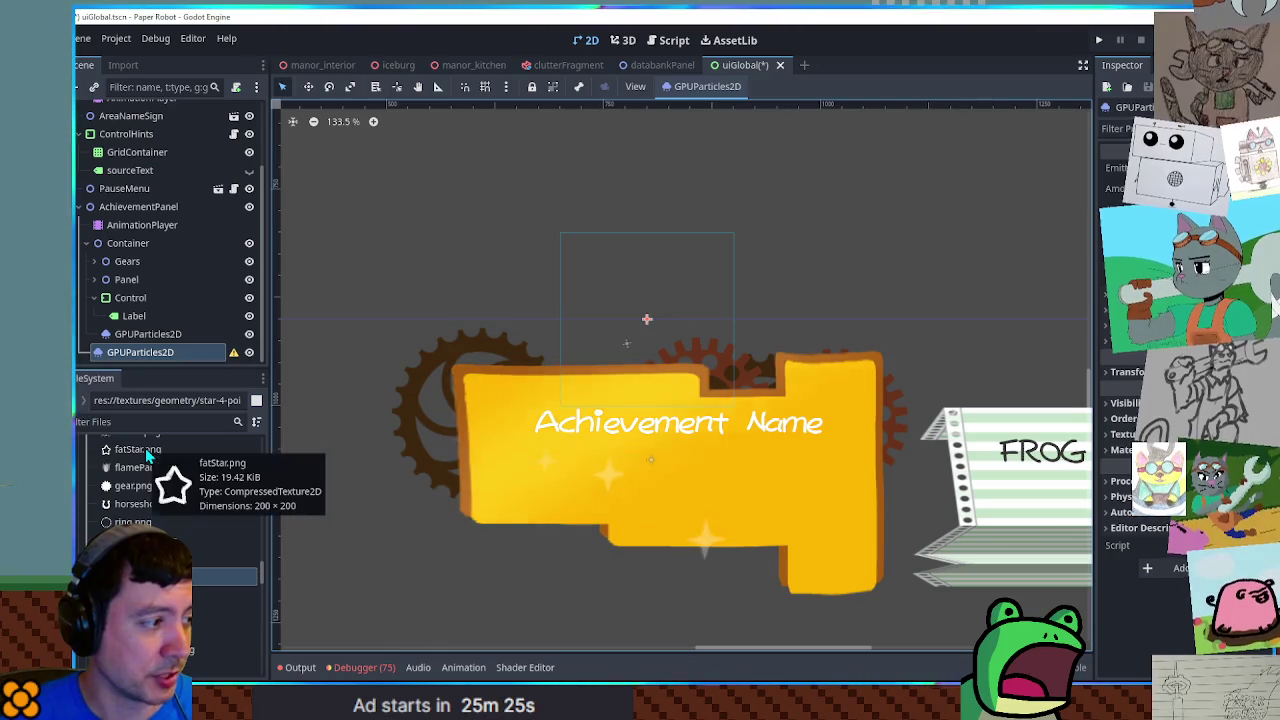
pyautogui.scroll(-3, 145, 448)
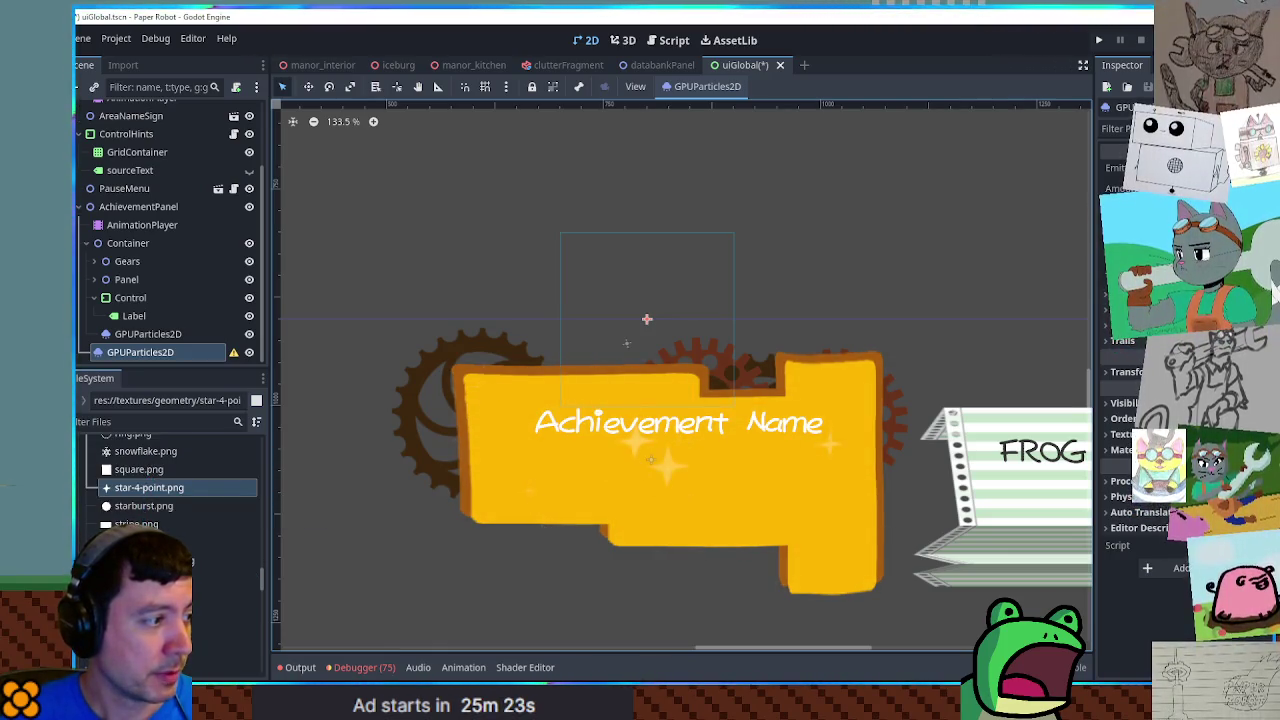
pyautogui.click(136, 524)
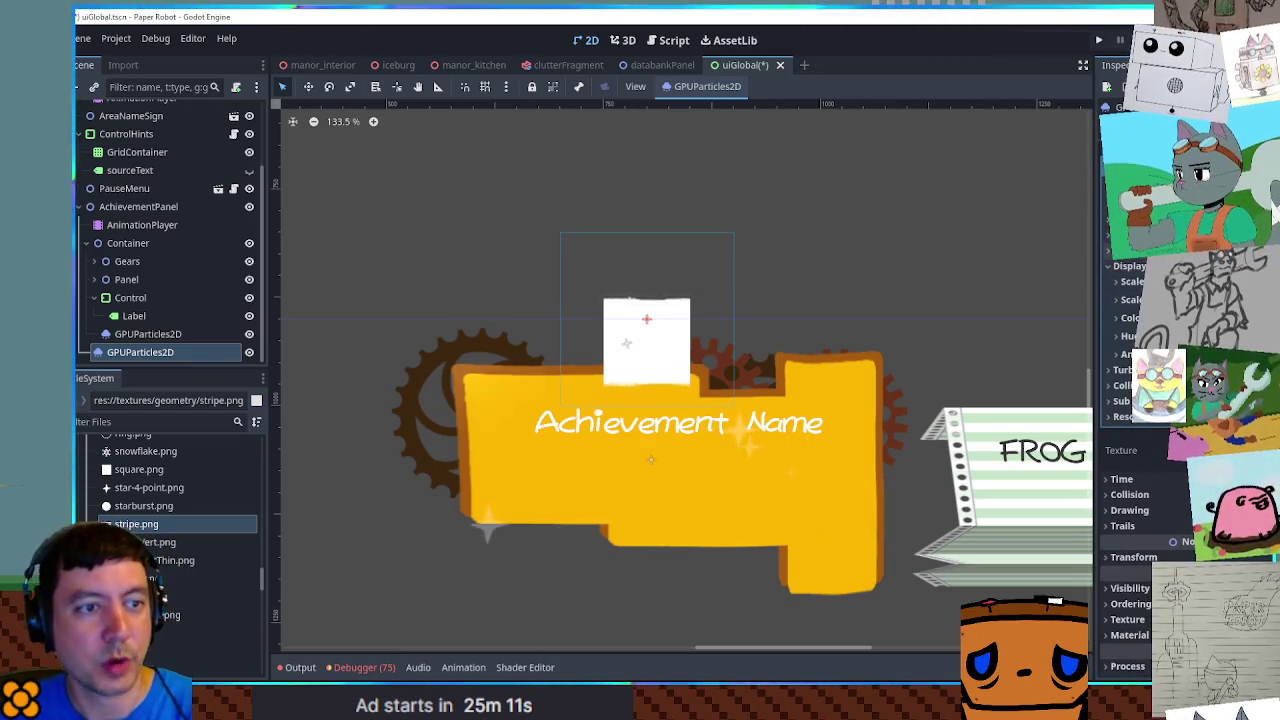
pyautogui.scroll(2, 1125, 400)
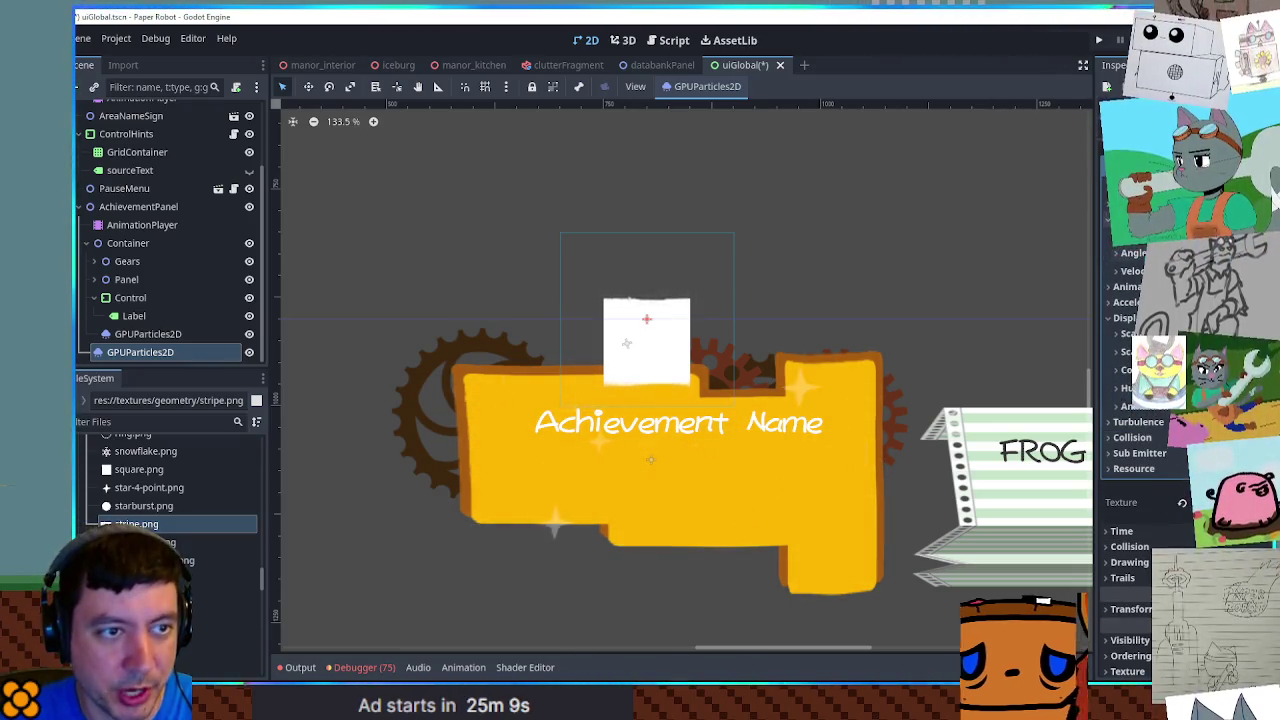
# Set the stripe emitter's Initial Velocity minimum to 500 so particles shoot upward
pyautogui.click(1133, 253)
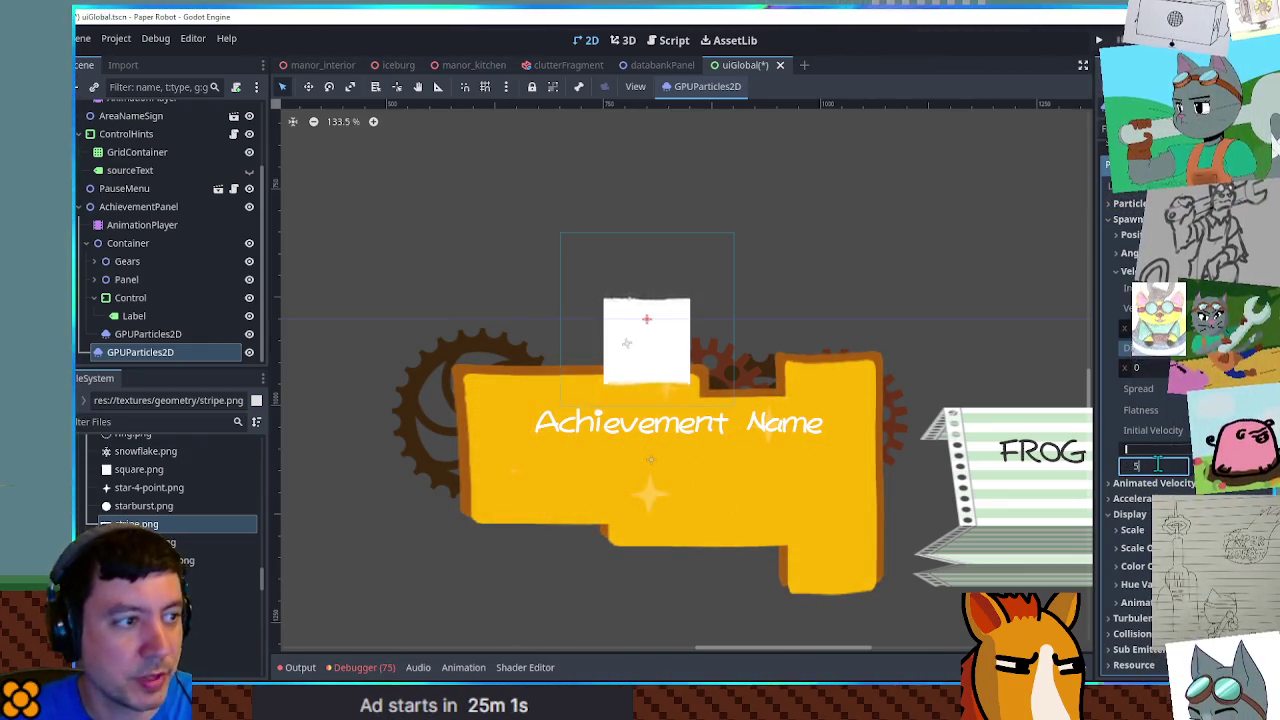
pyautogui.write('00')
pyautogui.press('Return')
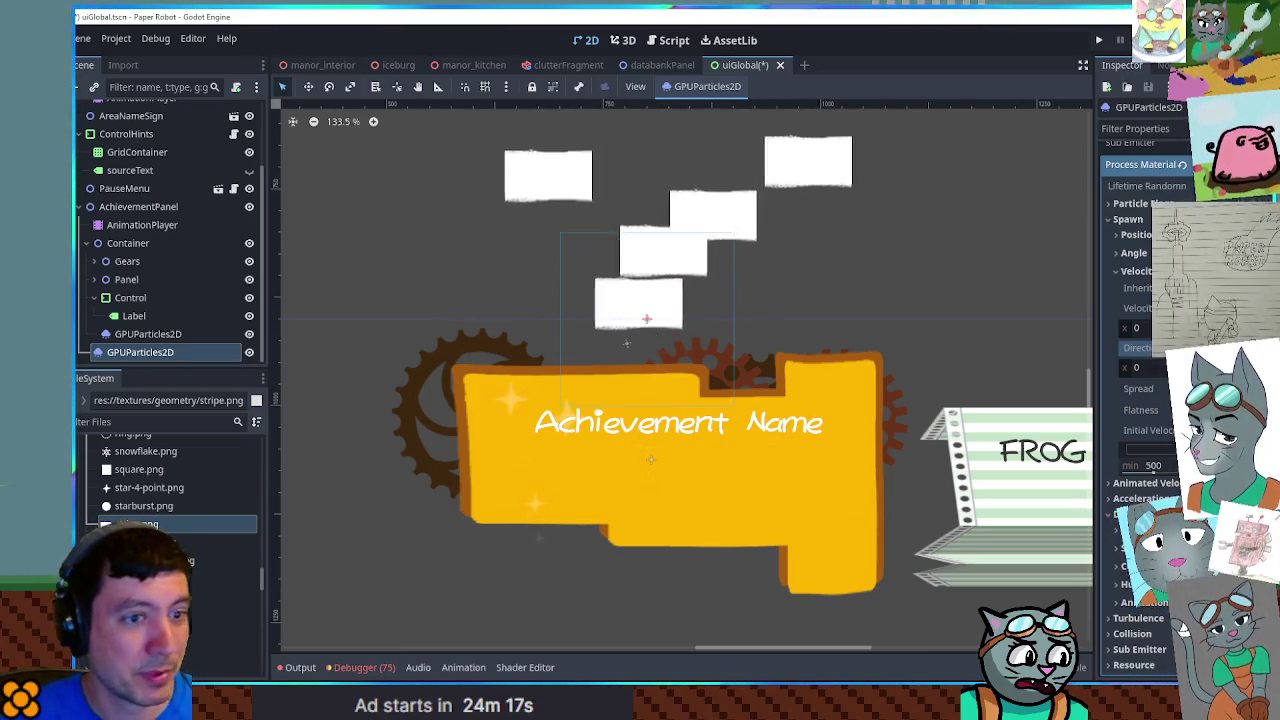
pyautogui.scroll(-1, 960, 338)
pyautogui.scroll(-4, 957, 330)
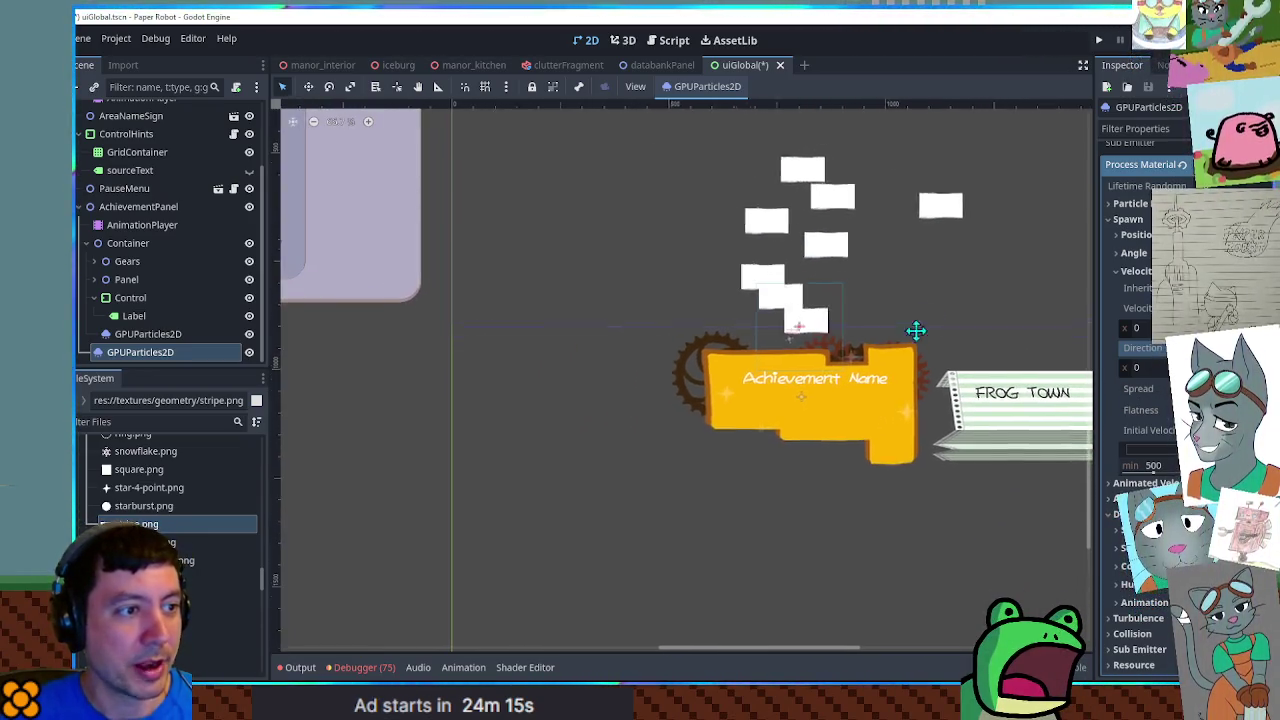
pyautogui.scroll(3, 872, 362)
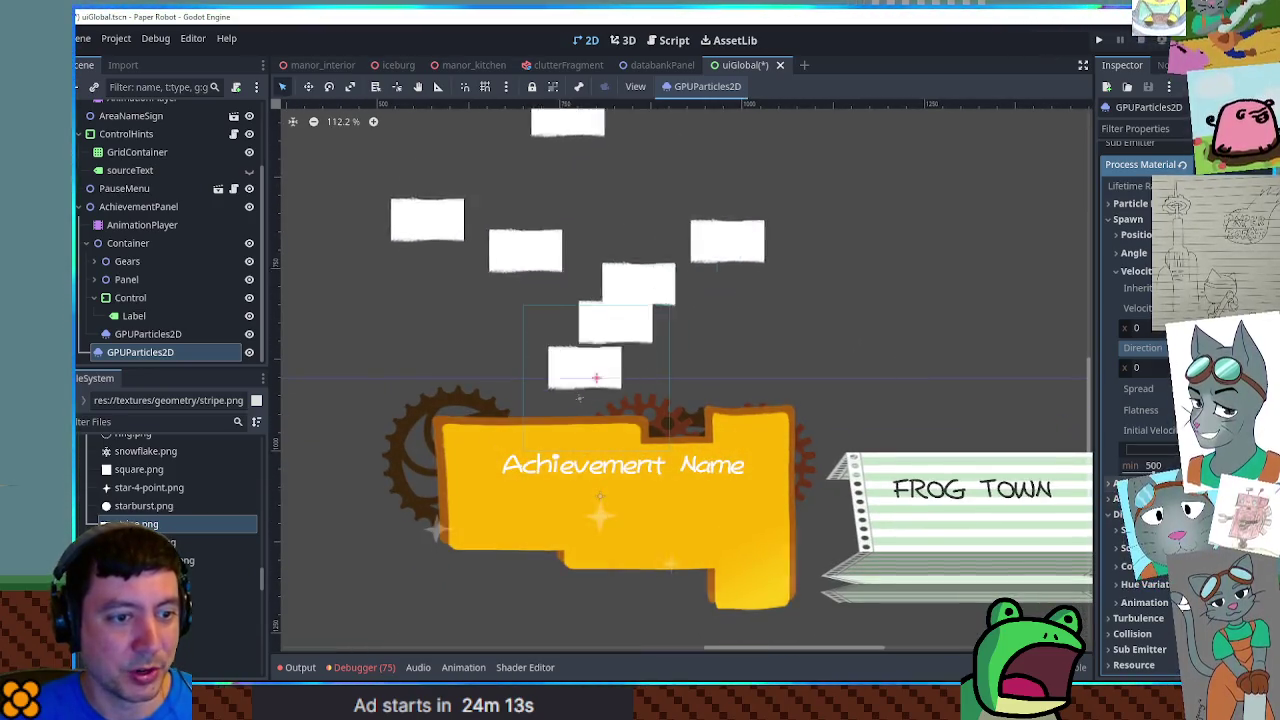
pyautogui.scroll(-5, 1140, 420)
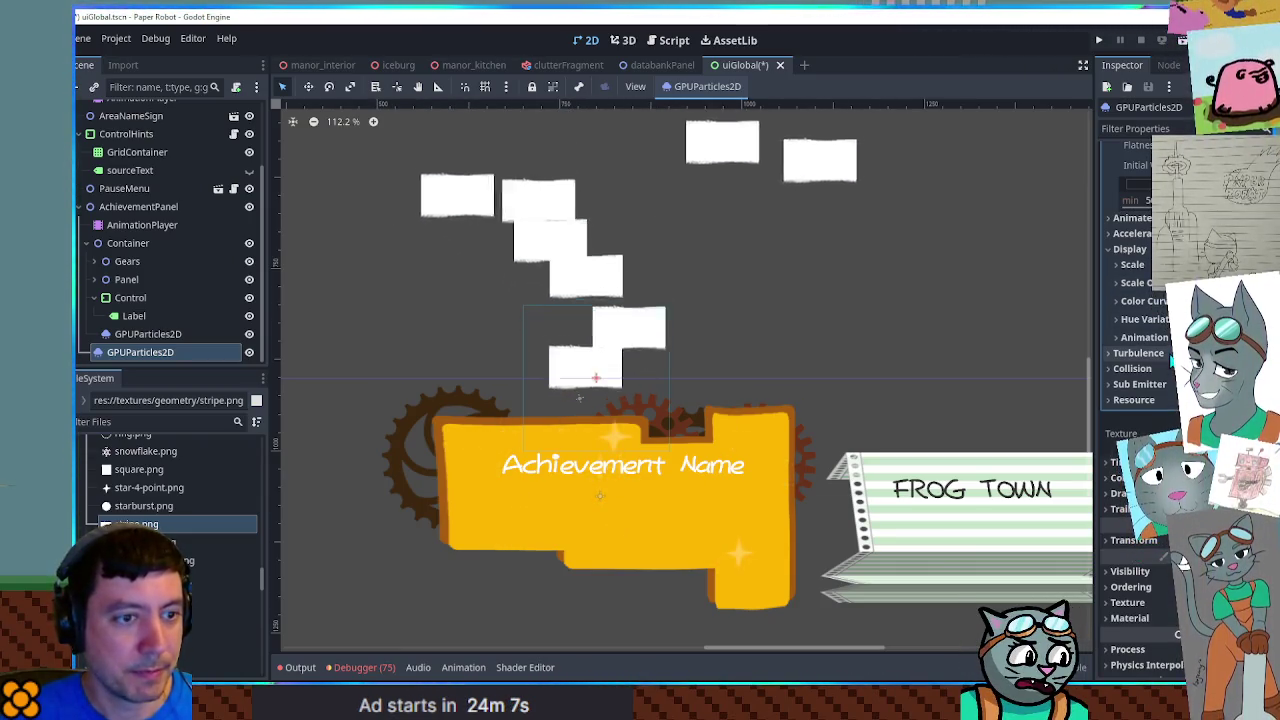
pyautogui.click(1132, 233)
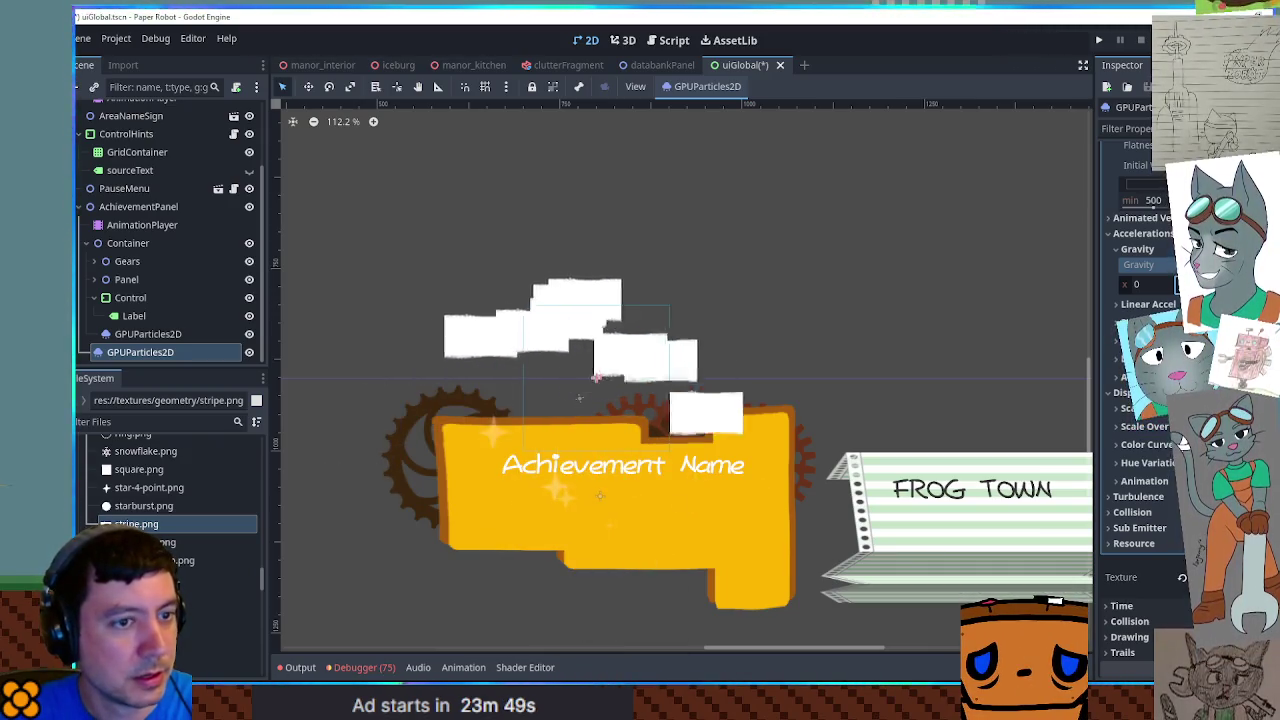
# Set the stripe particles' minimum damping to 100
pyautogui.click(1140, 358)
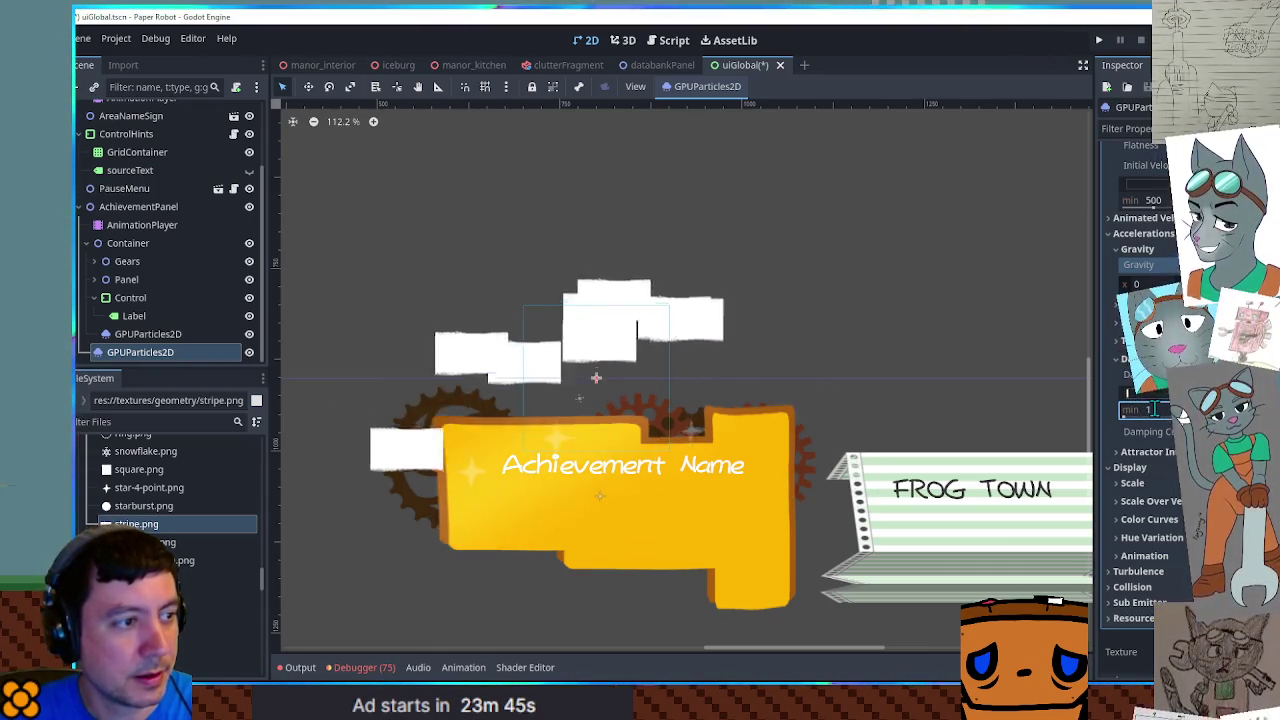
pyautogui.click(1150, 410)
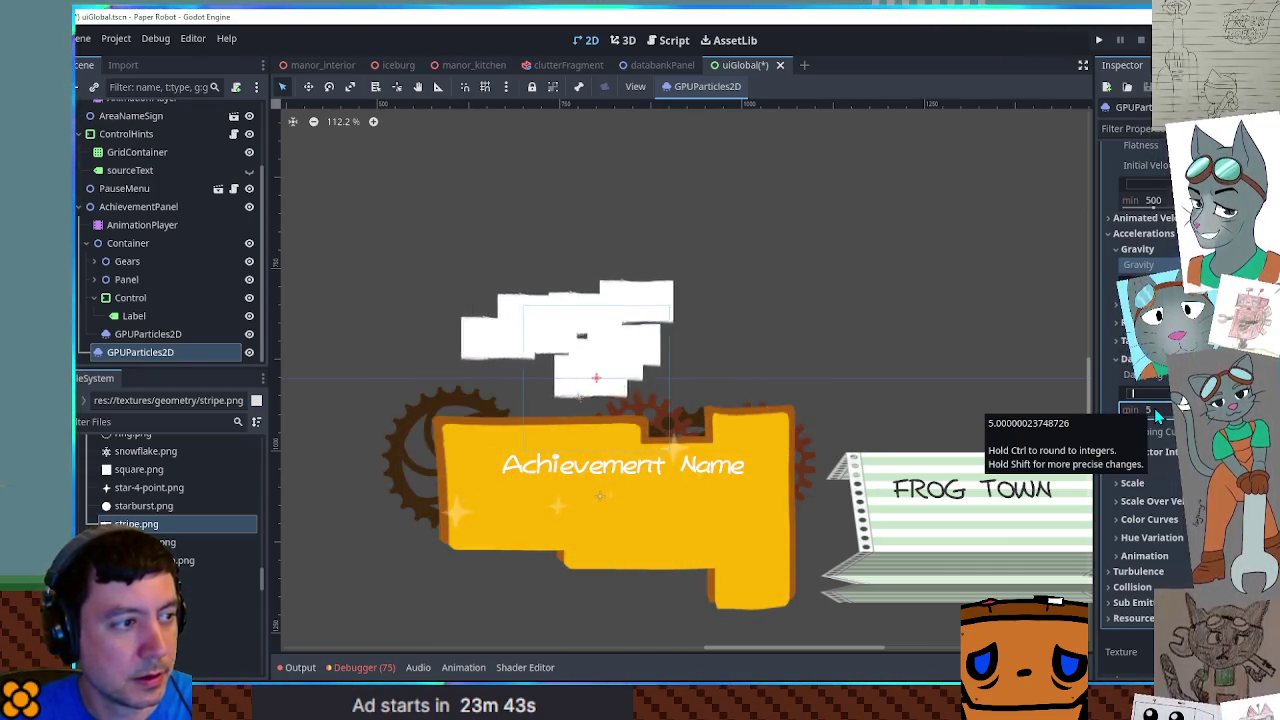
pyautogui.write('10')
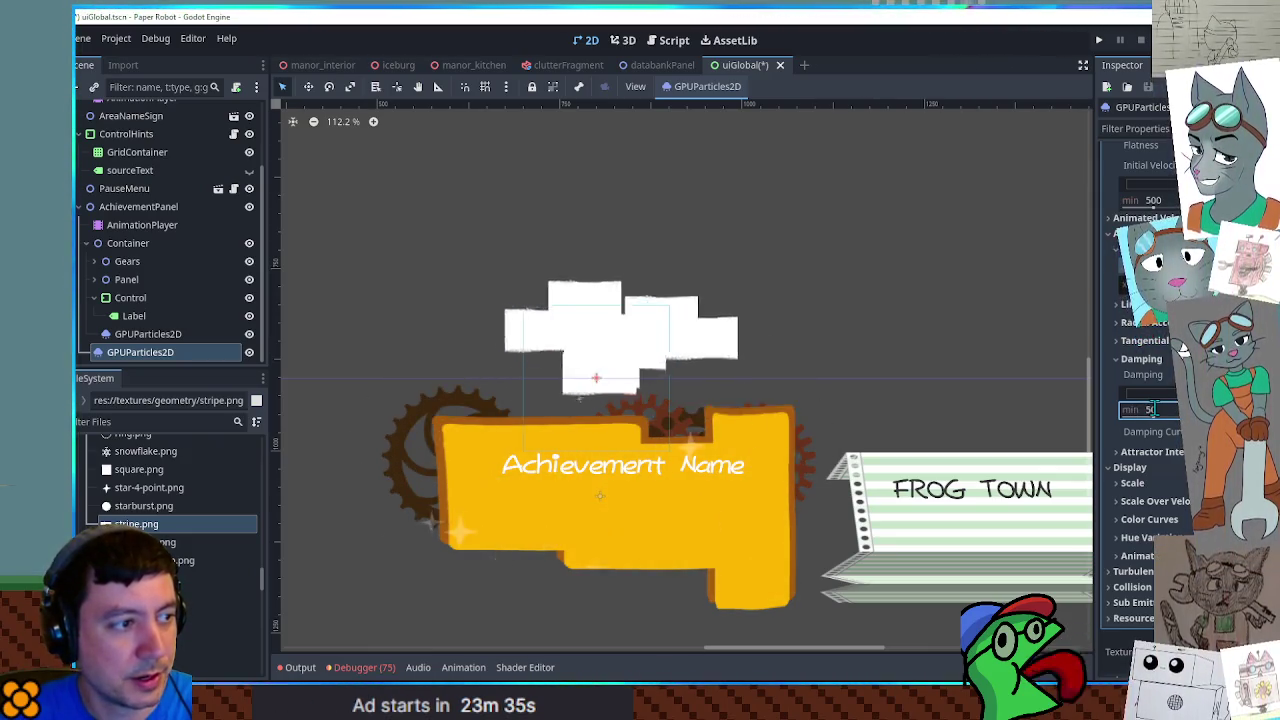
pyautogui.click(1163, 410)
pyautogui.write('000')
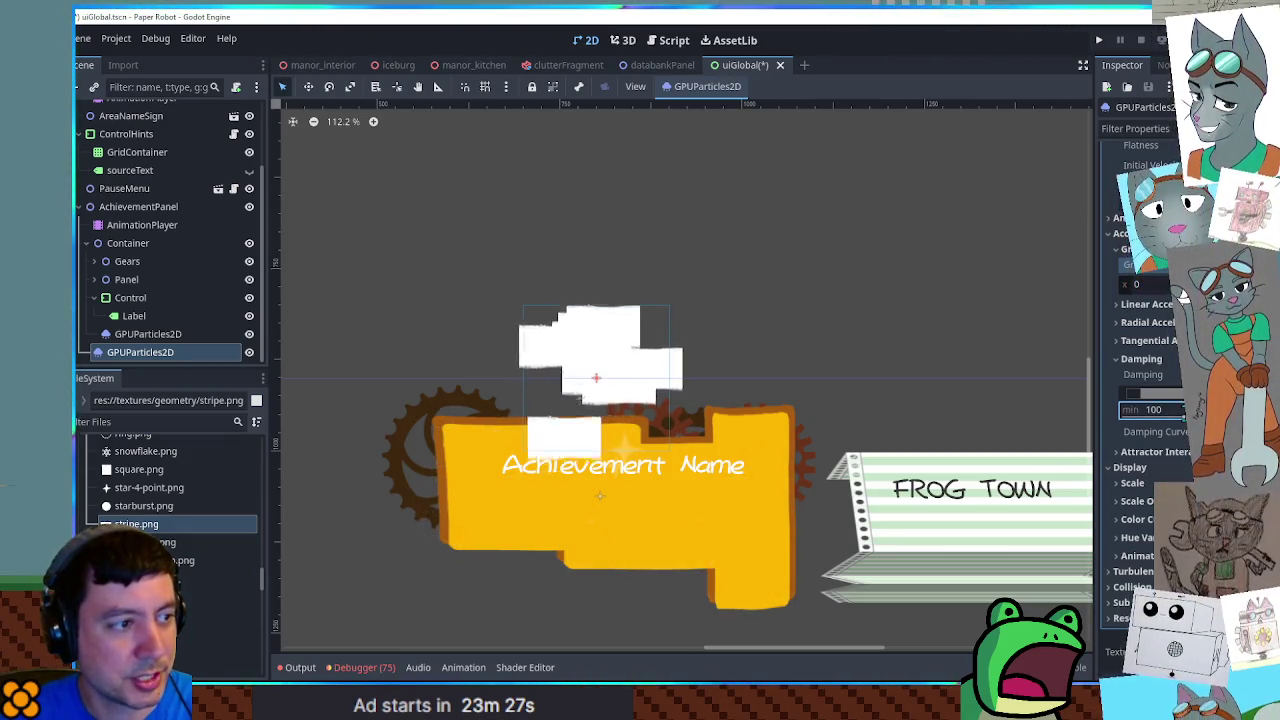
# Raise the minimum initial velocity to 800
pyautogui.scroll(5, 1183, 283)
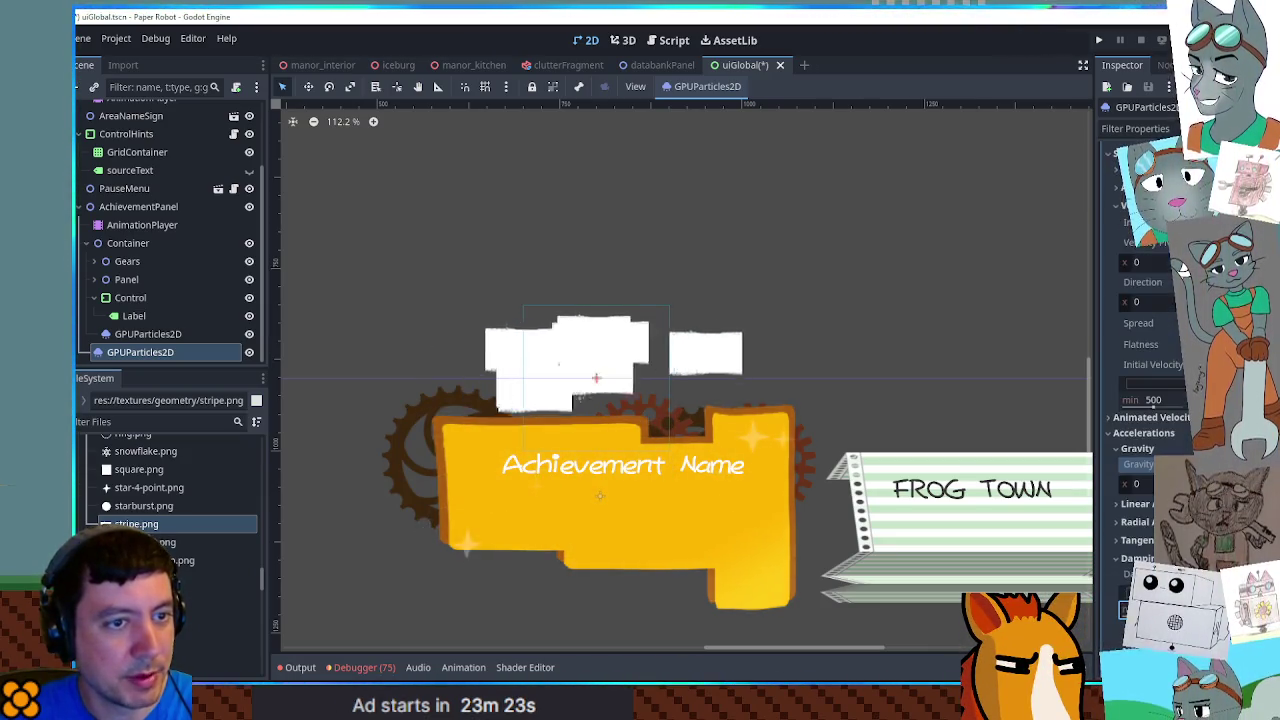
pyautogui.click(1160, 400)
pyautogui.write('80')
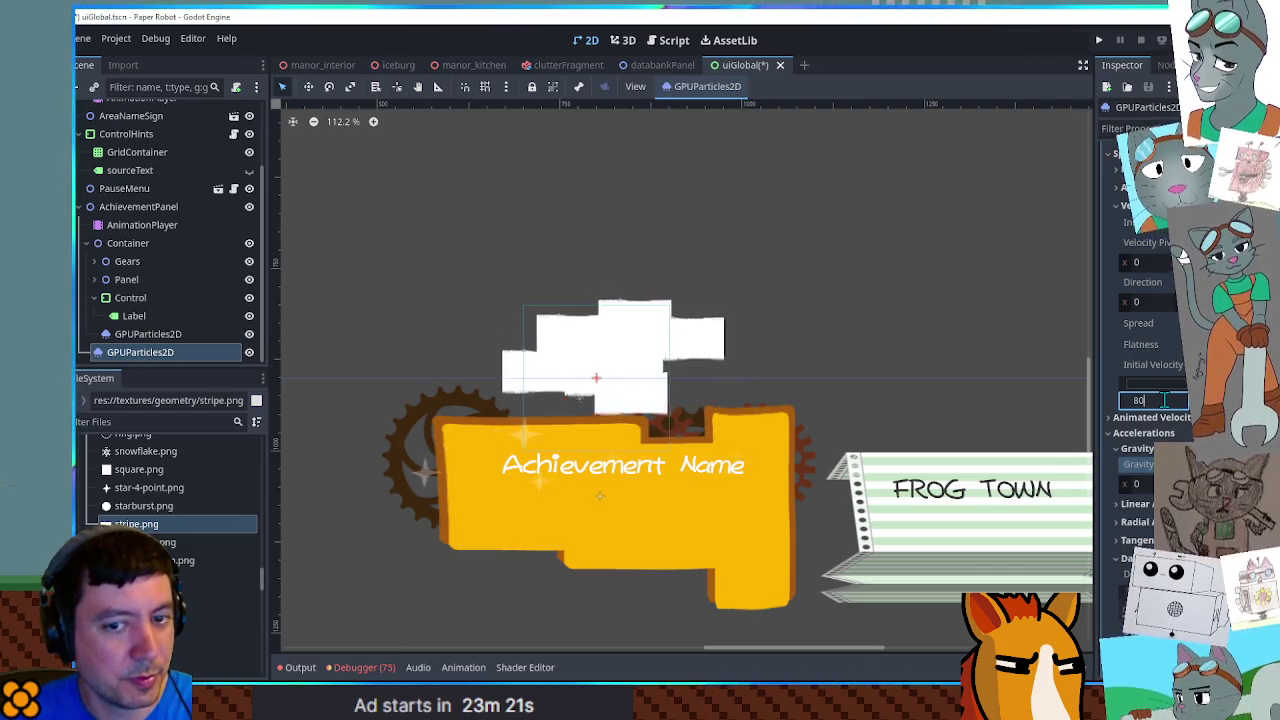
pyautogui.write('0')
pyautogui.press('Return')
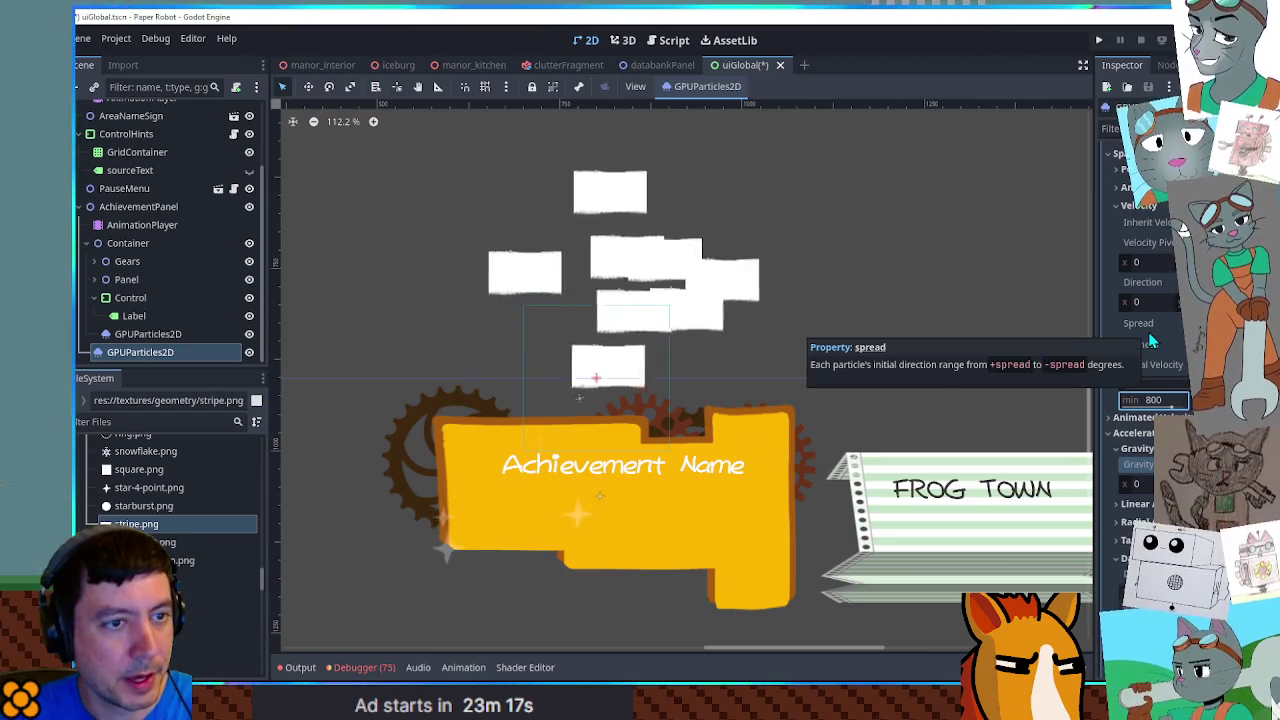
pyautogui.scroll(2, 1150, 342)
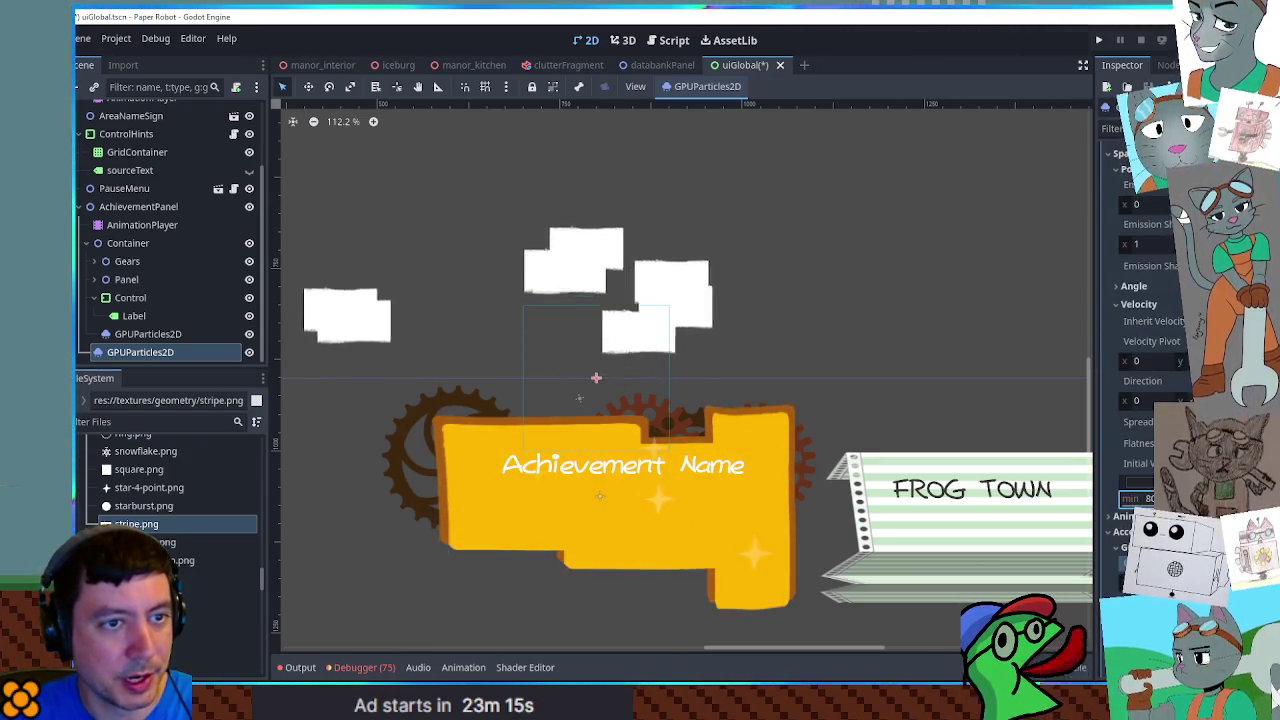
pyautogui.scroll(-2, 910, 410)
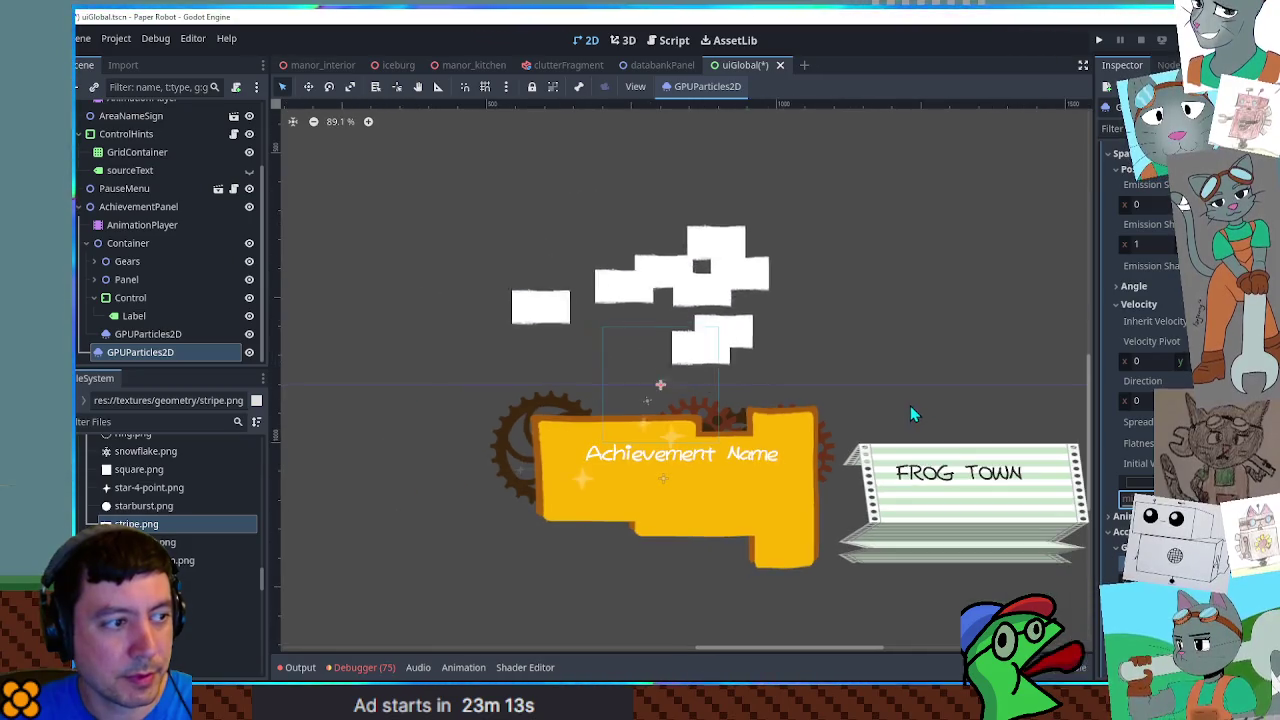
# Review the process material's spawn, velocity and angle settings
pyautogui.scroll(2, 912, 407)
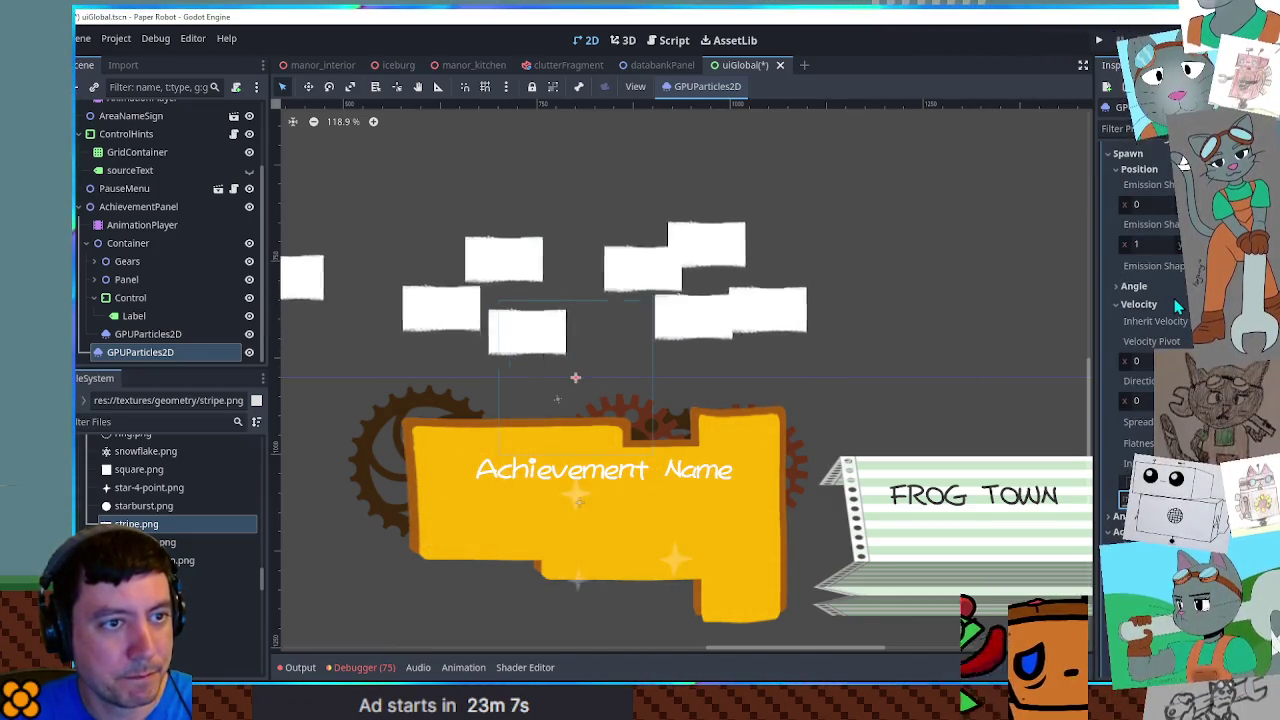
pyautogui.scroll(2, 1150, 260)
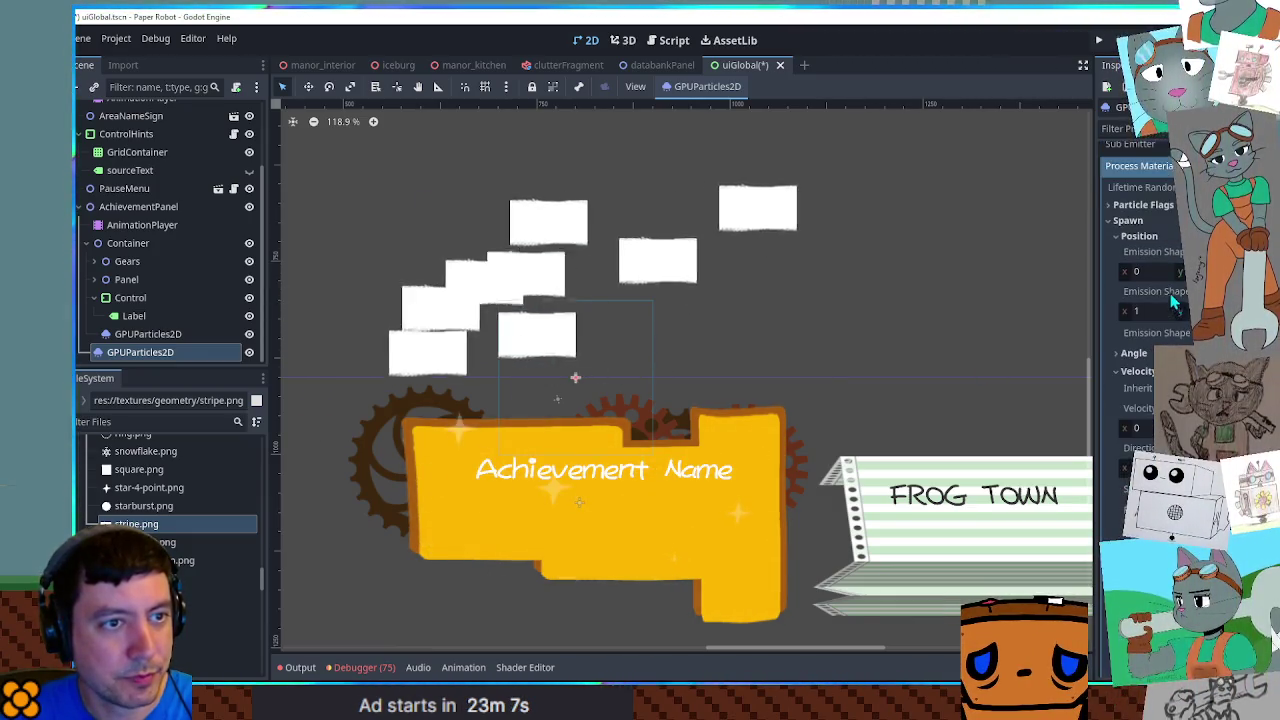
pyautogui.click(1132, 221)
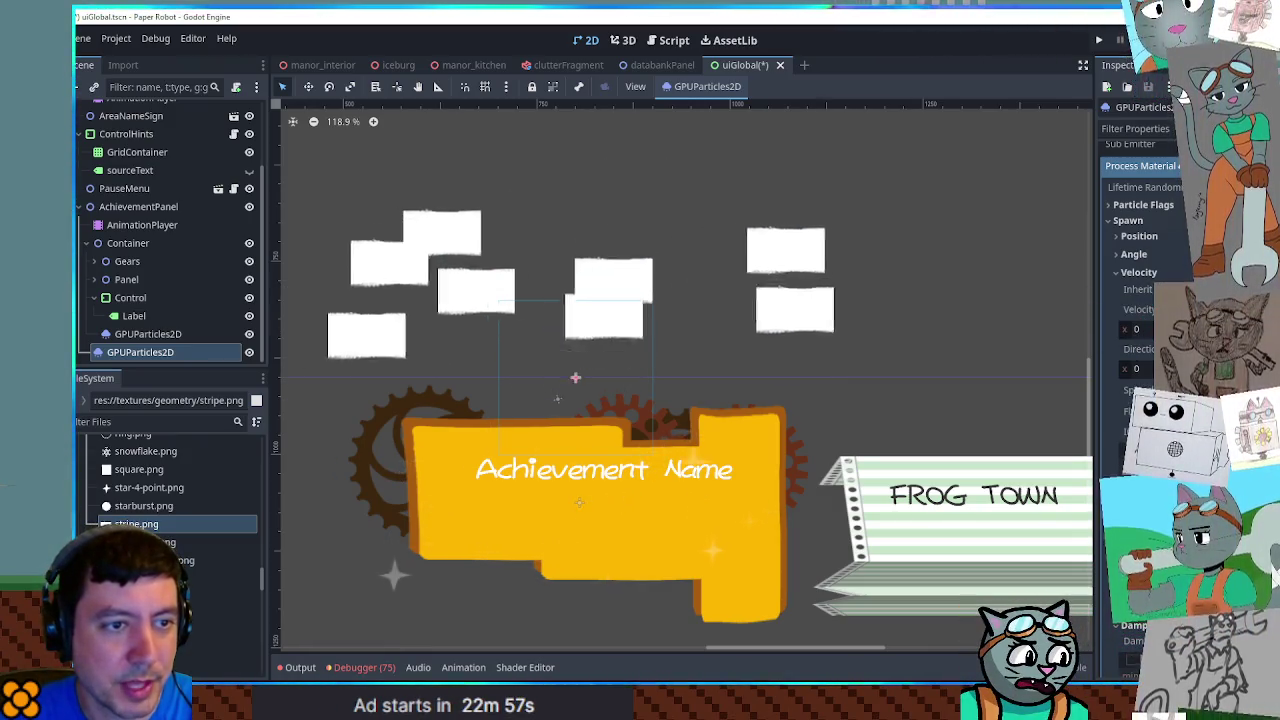
pyautogui.click(1138, 272)
pyautogui.click(1133, 254)
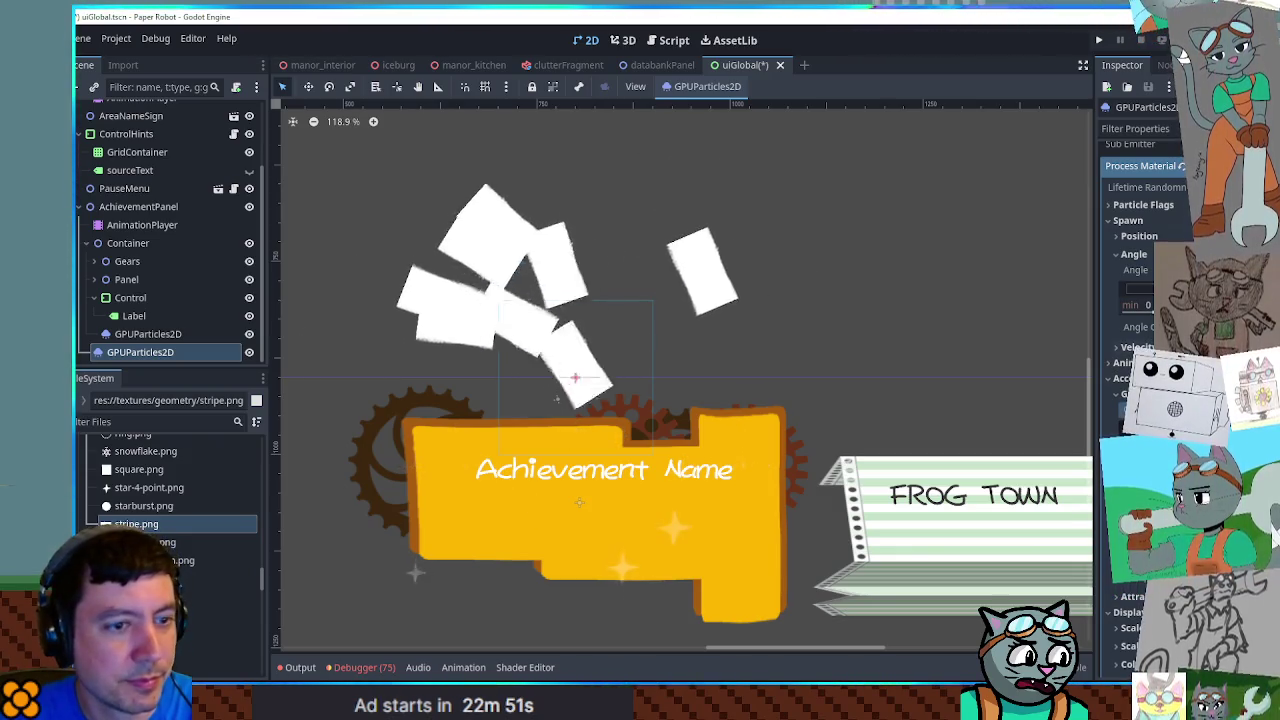
pyautogui.scroll(-5, 1140, 400)
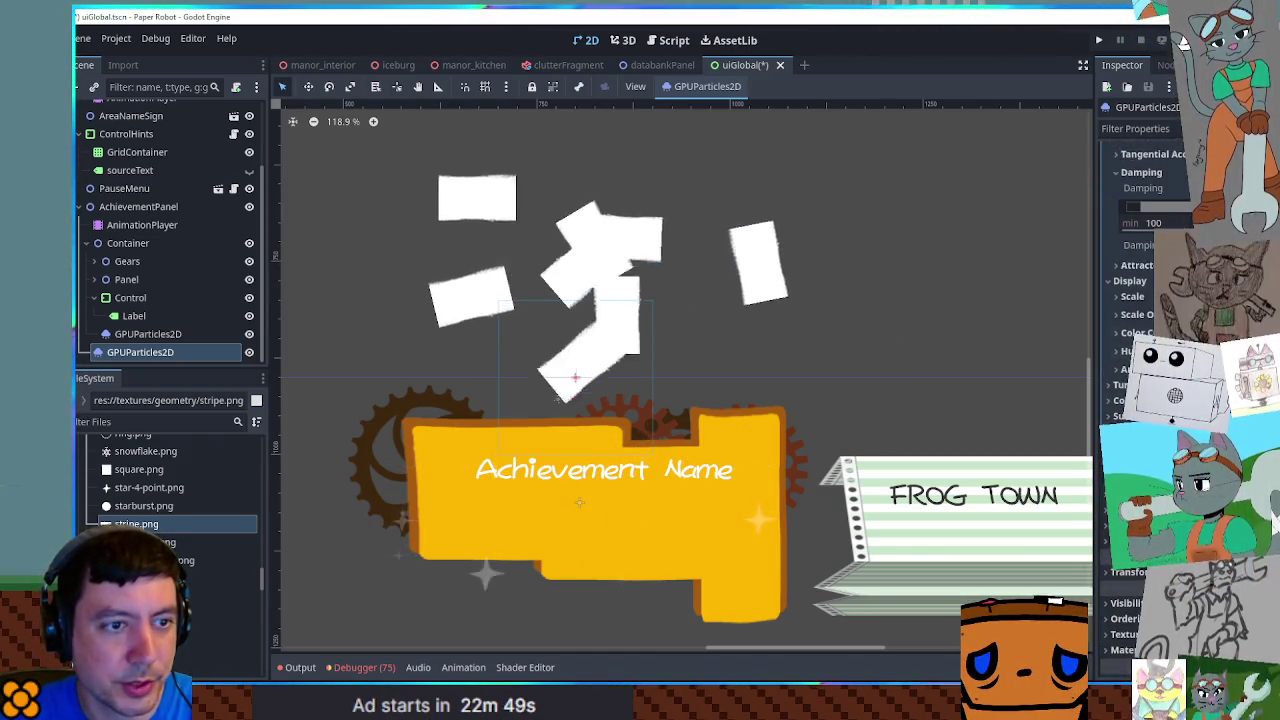
pyautogui.click(1135, 332)
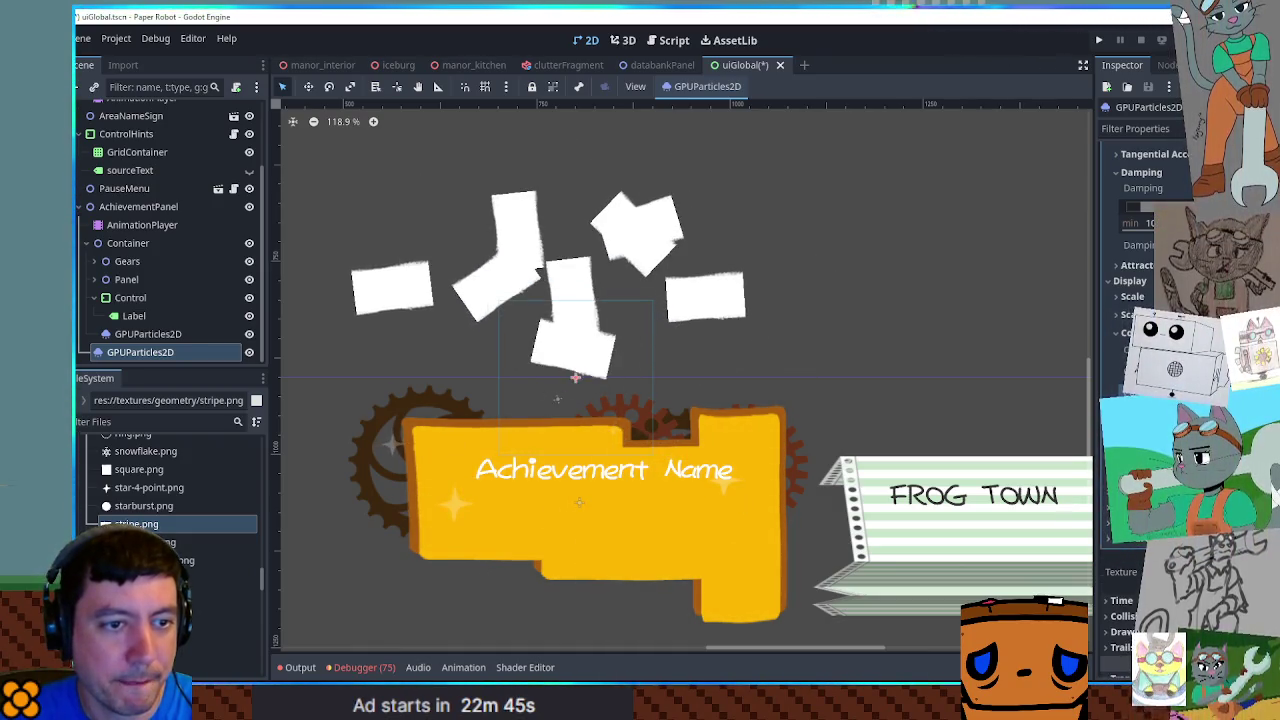
pyautogui.scroll(-5, 1140, 400)
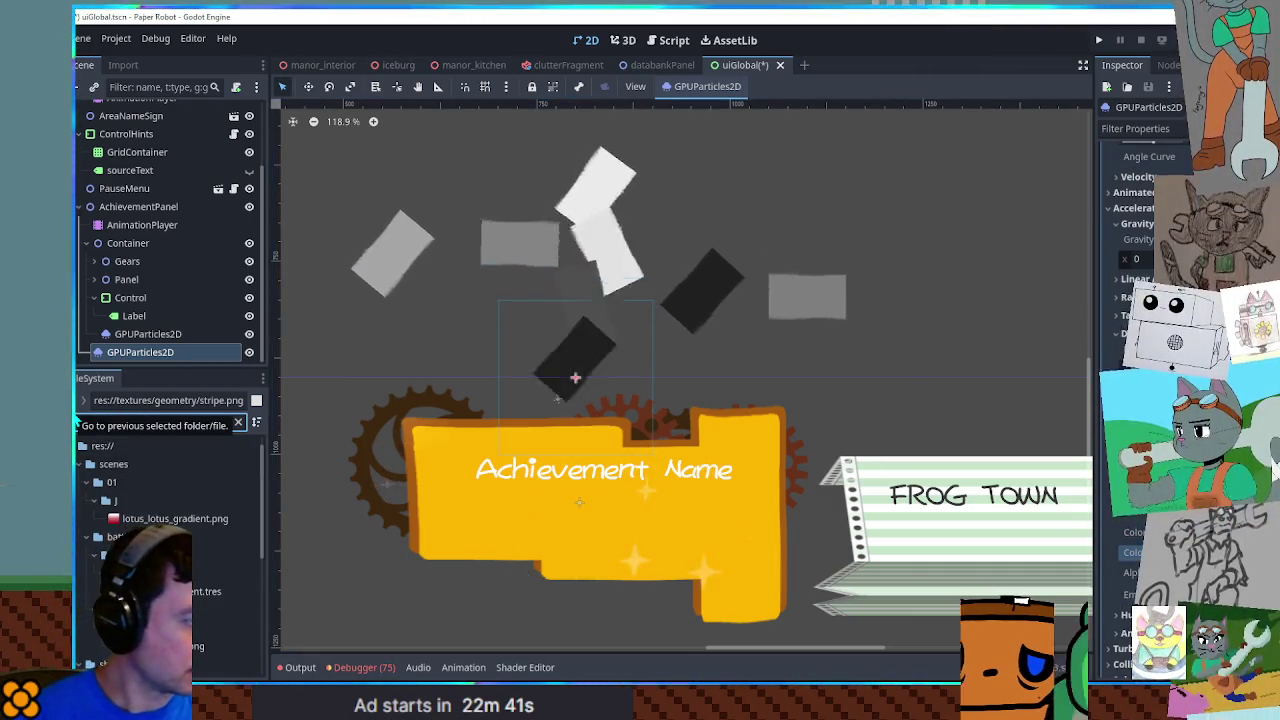
# Assign the rainbow gradient .tres as the process material's Color Ramp
pyautogui.write('ad')
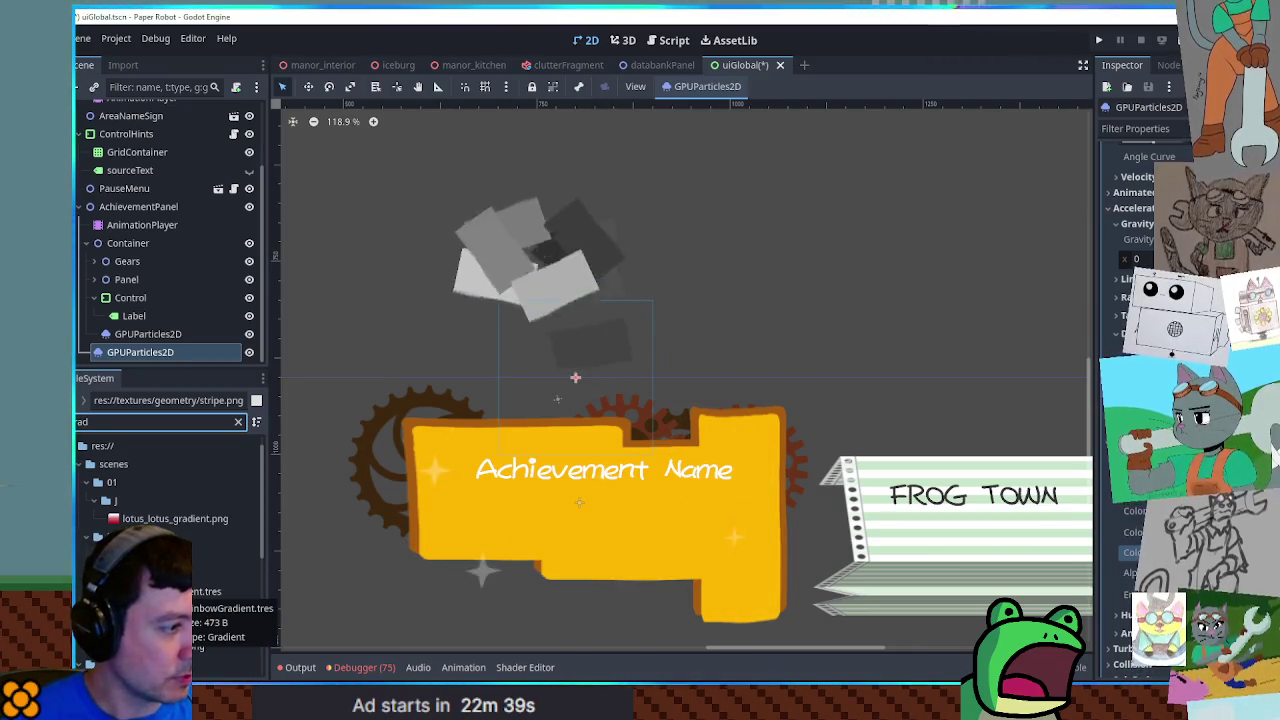
pyautogui.click(206, 591)
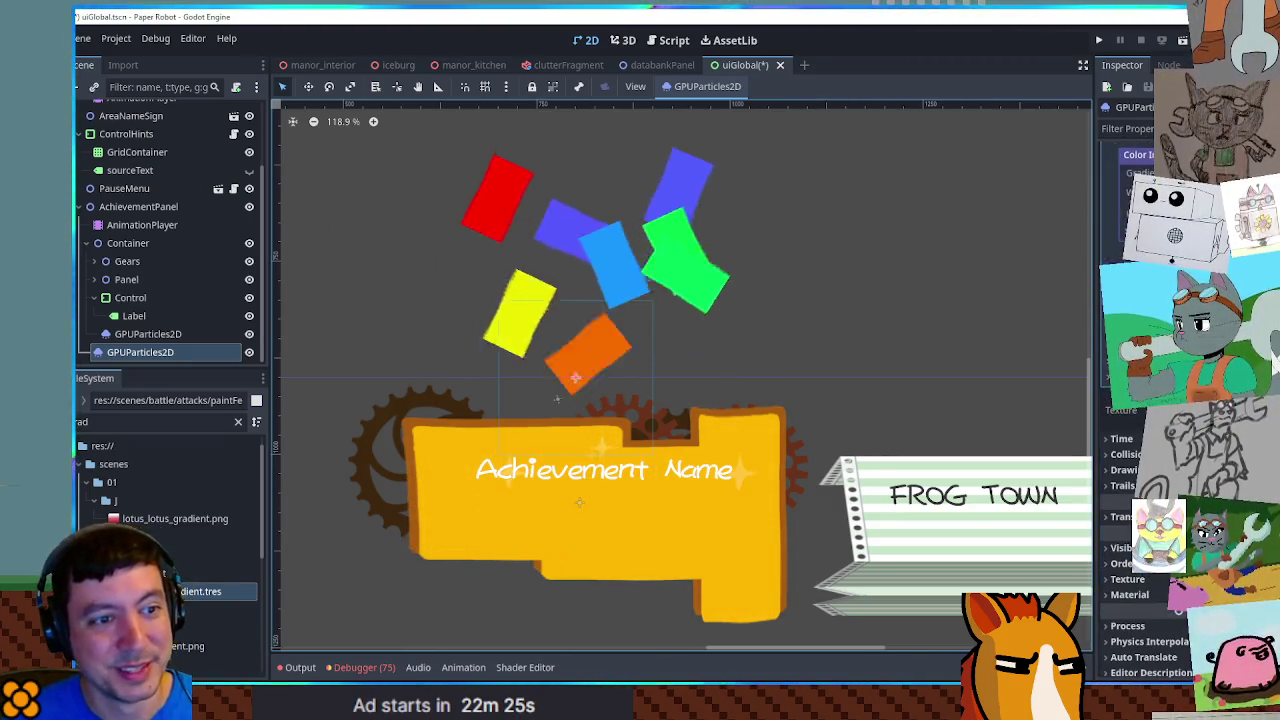
pyautogui.scroll(5, 1140, 400)
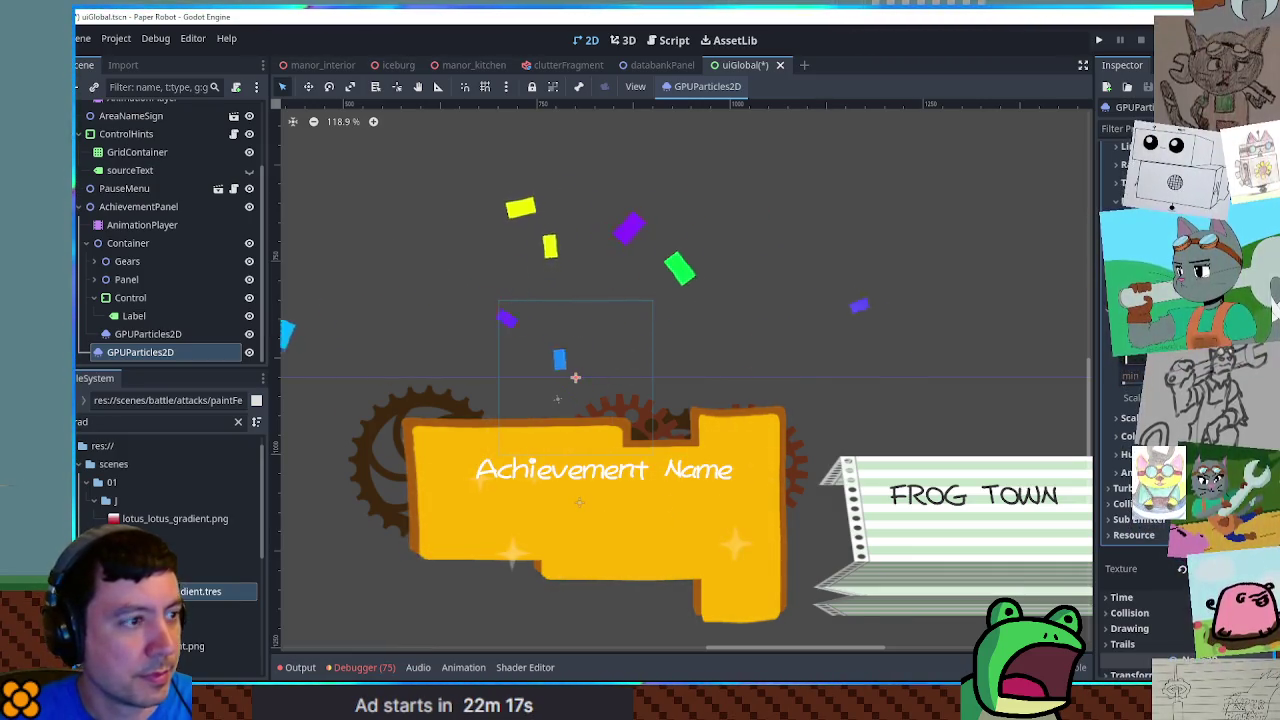
pyautogui.scroll(-4, 876, 245)
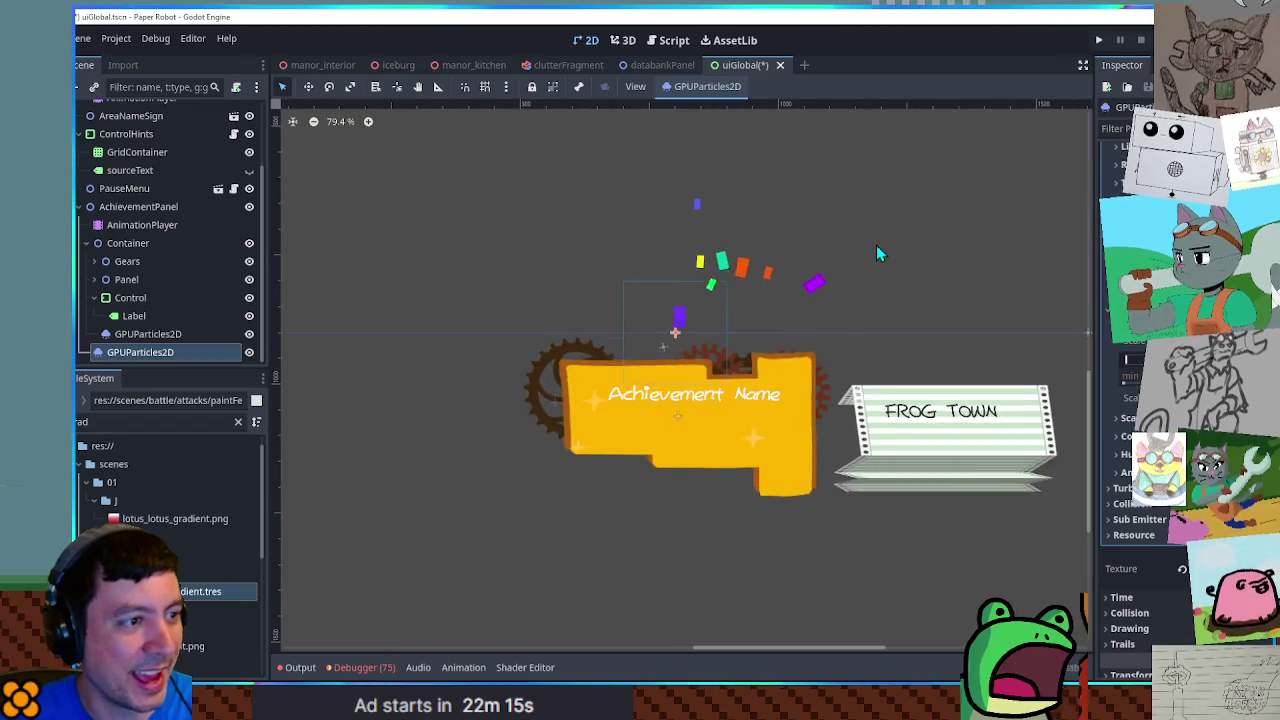
pyautogui.scroll(1, 877, 266)
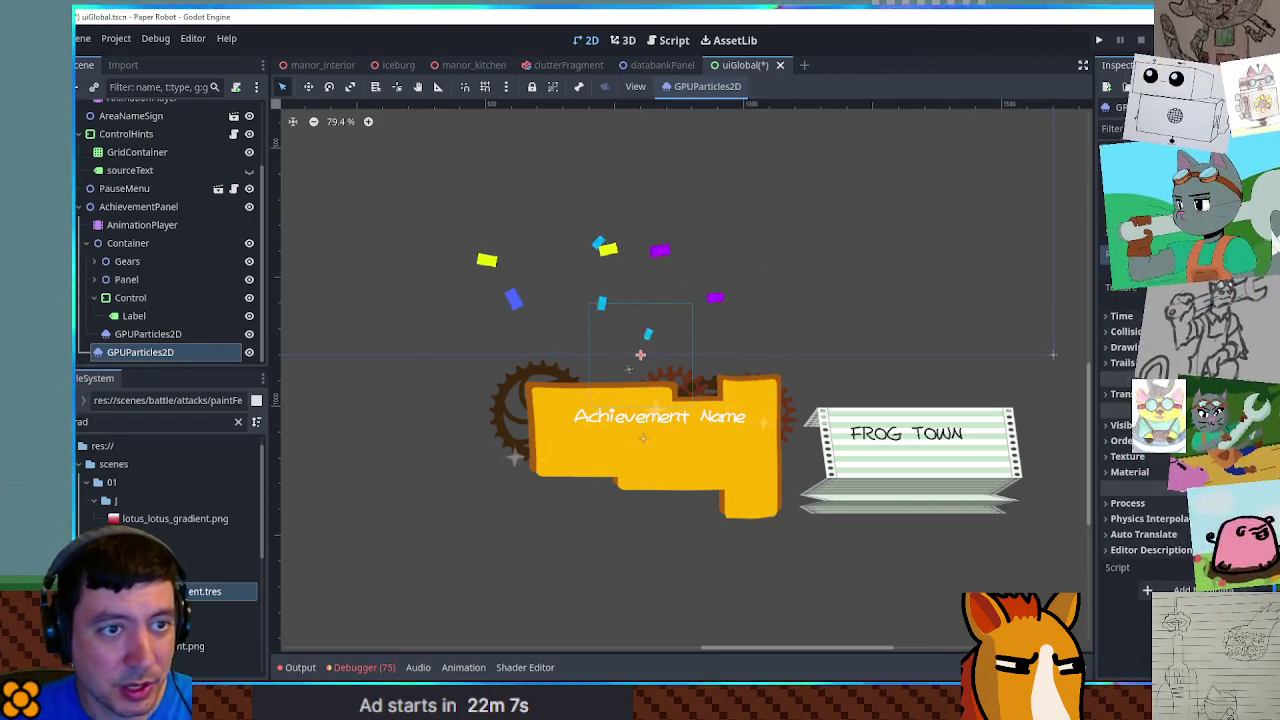
pyautogui.click(1121, 315)
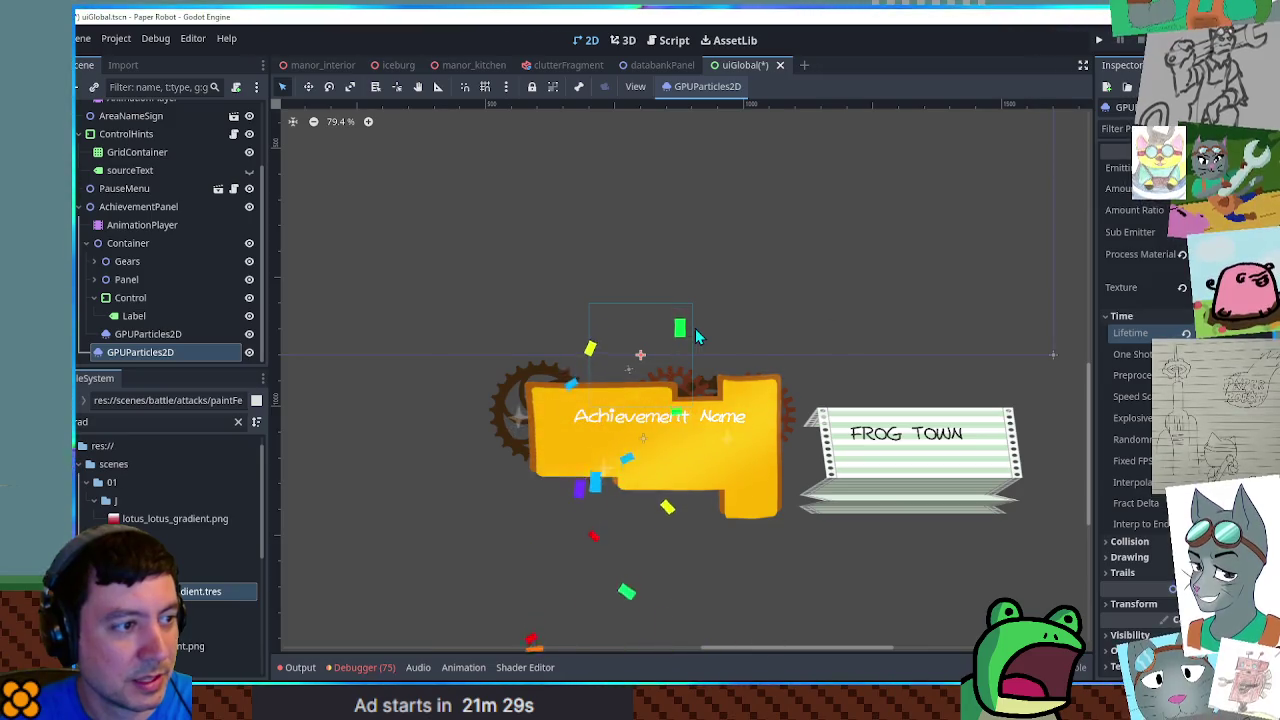
pyautogui.scroll(-3, 1165, 498)
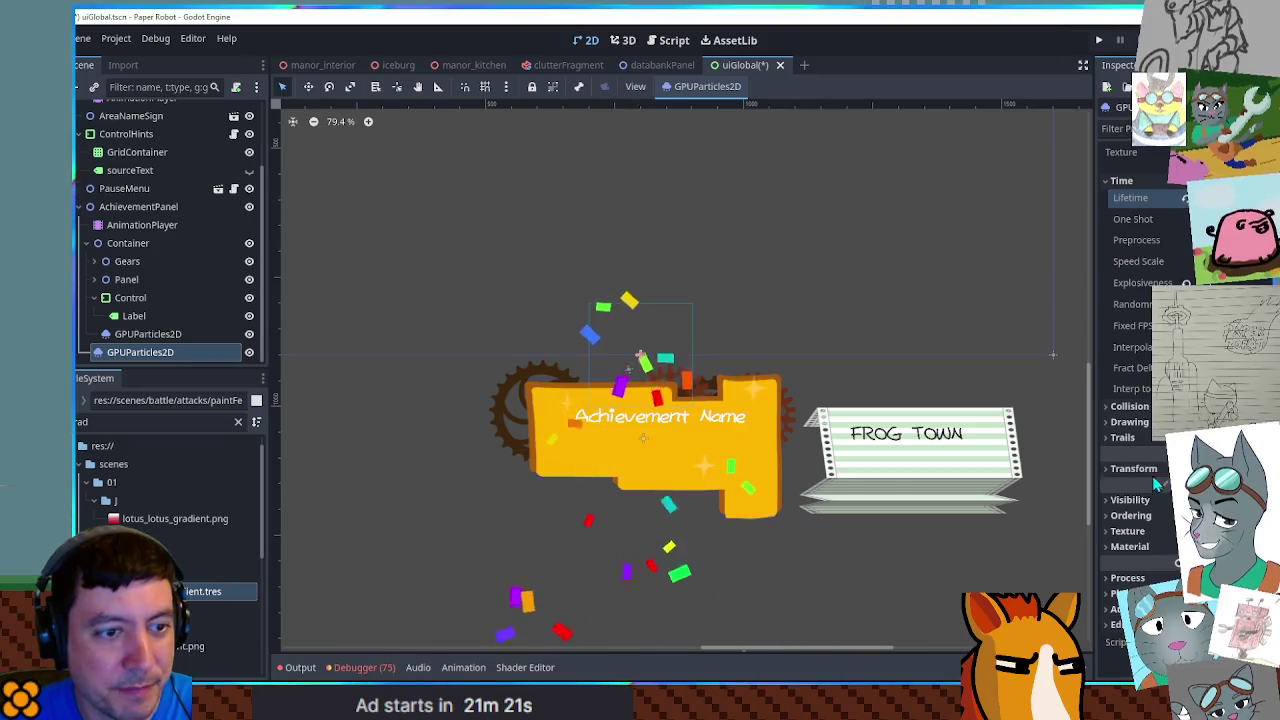
pyautogui.scroll(3, 1165, 330)
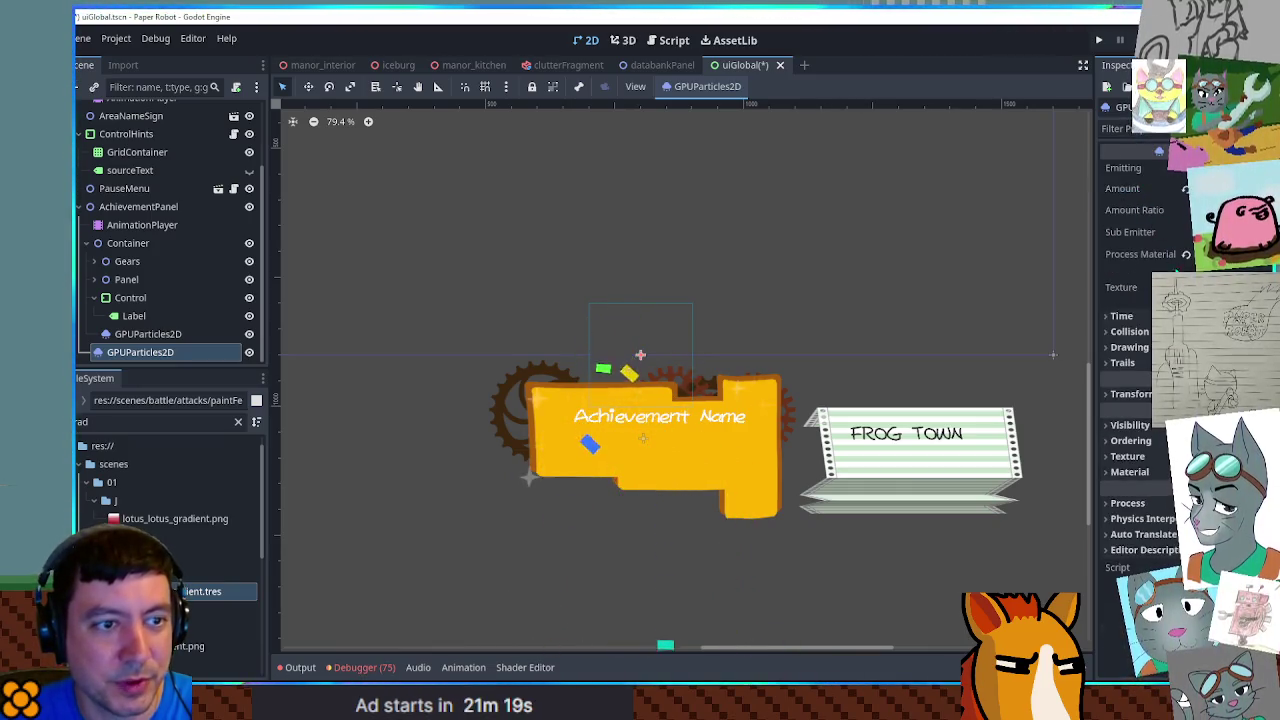
# Set the confetti's minimum Radial Velocity to 100 under Animated Velocity
pyautogui.click(1230, 254)
pyautogui.scroll(-5, 1120, 188)
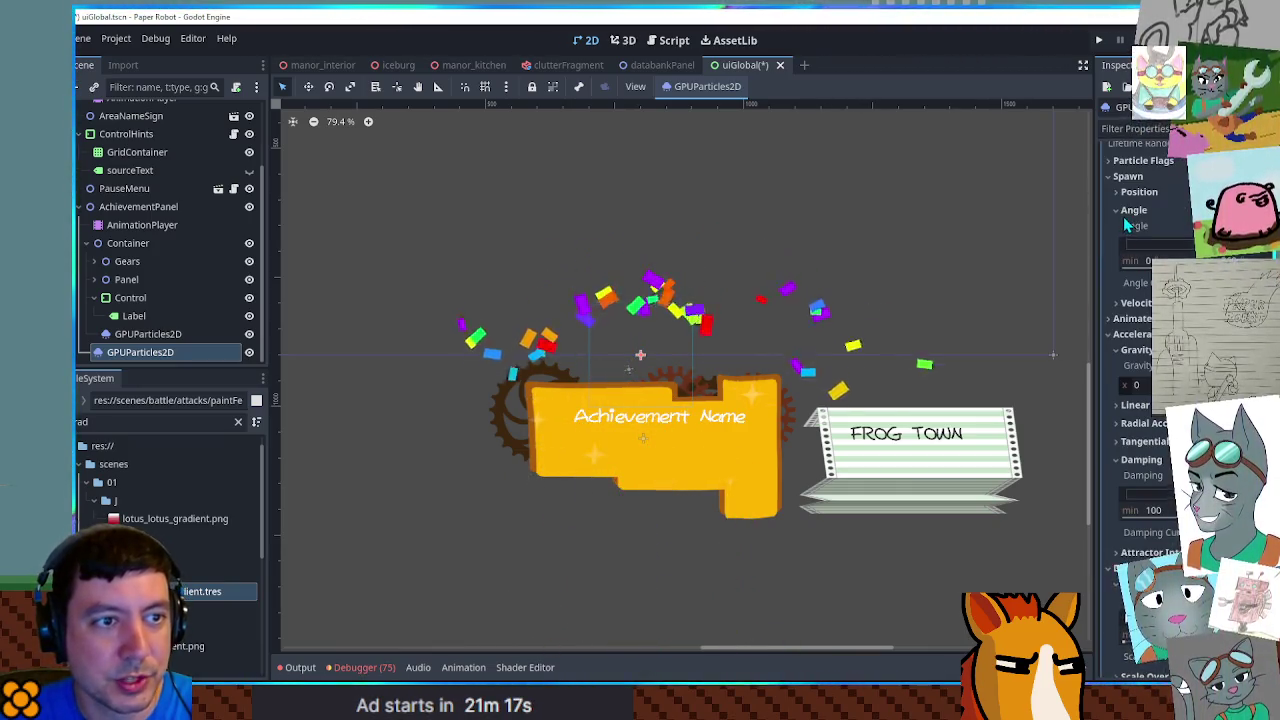
pyautogui.click(1127, 177)
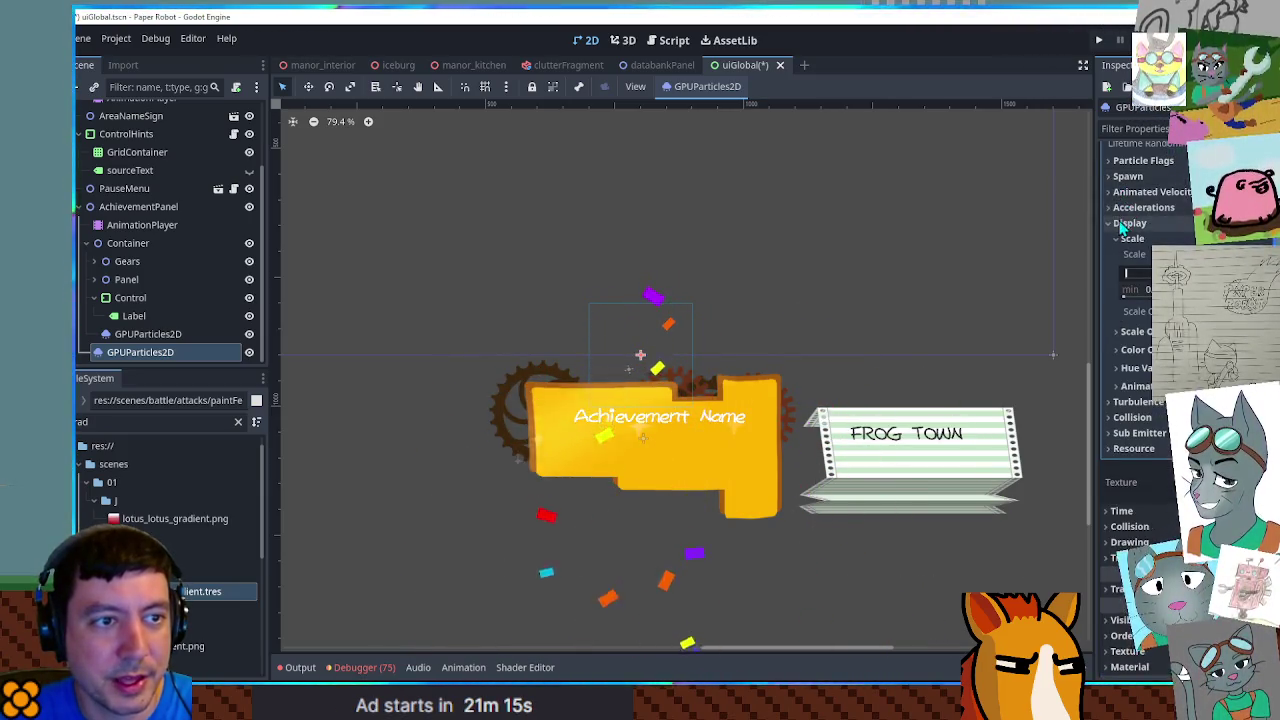
pyautogui.click(1125, 250)
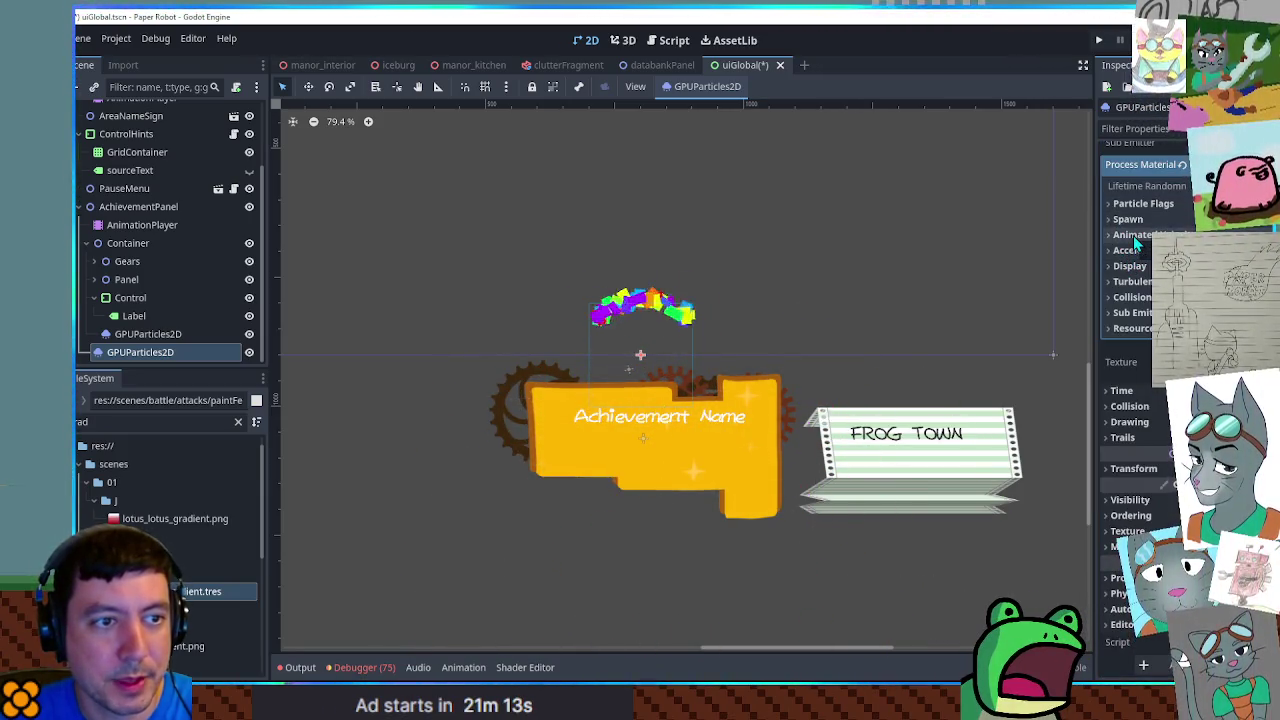
pyautogui.click(1133, 236)
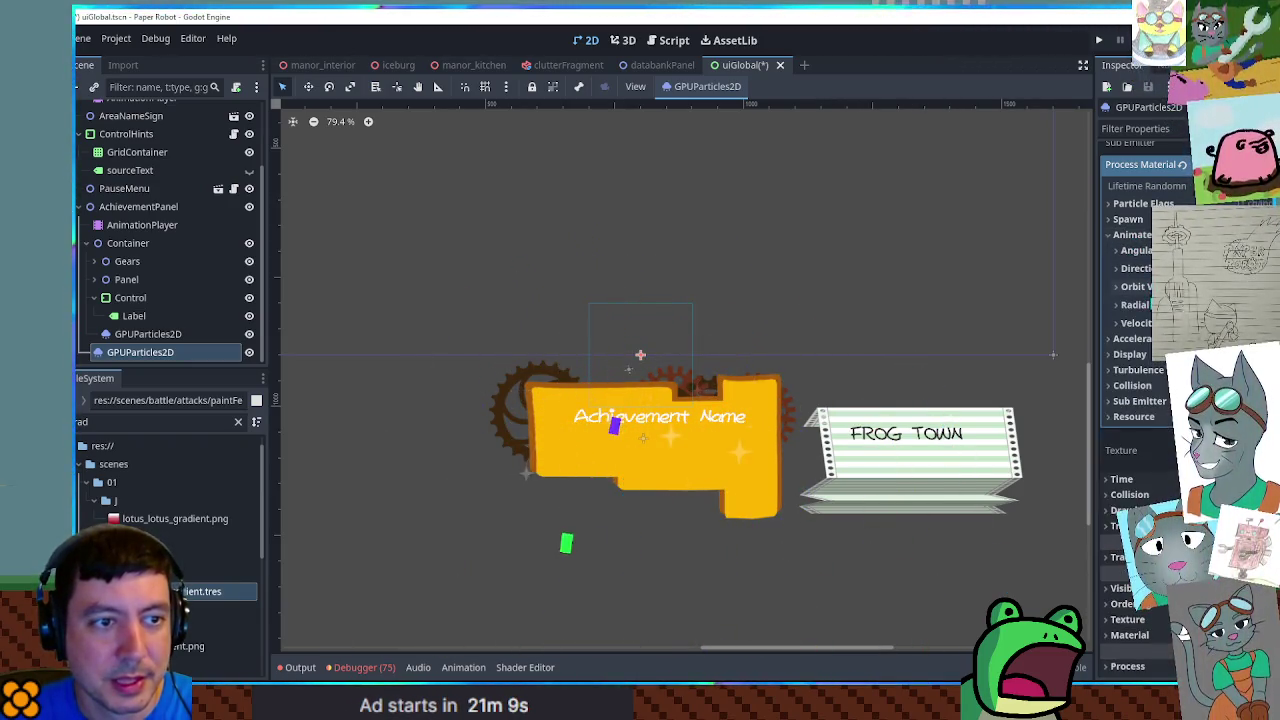
pyautogui.click(1134, 304)
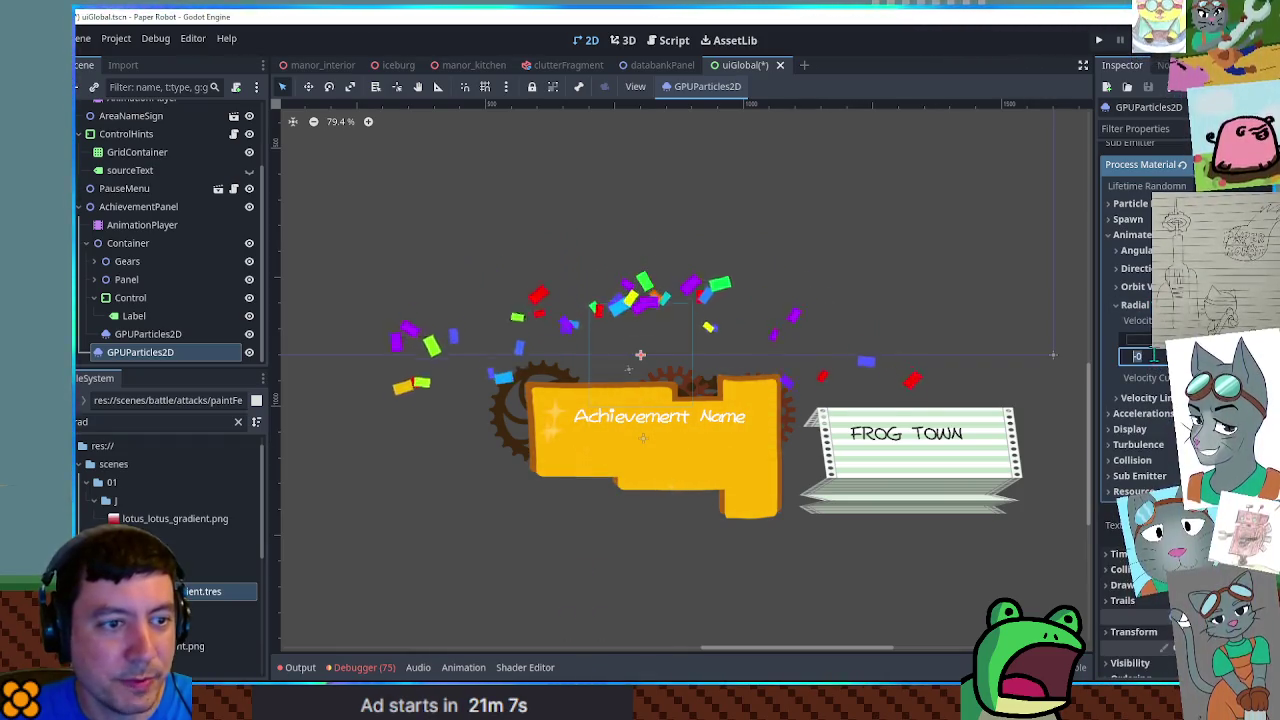
pyautogui.moveTo(1162, 368)
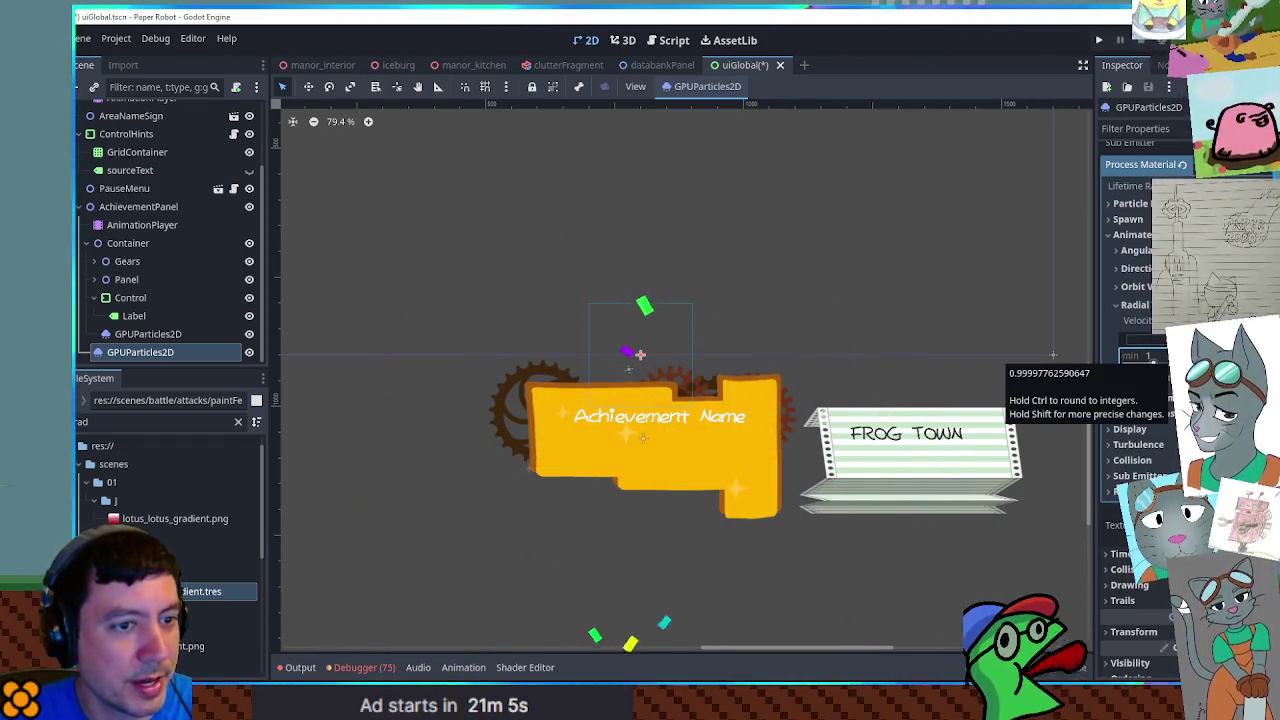
pyautogui.click(1150, 356)
pyautogui.write('100')
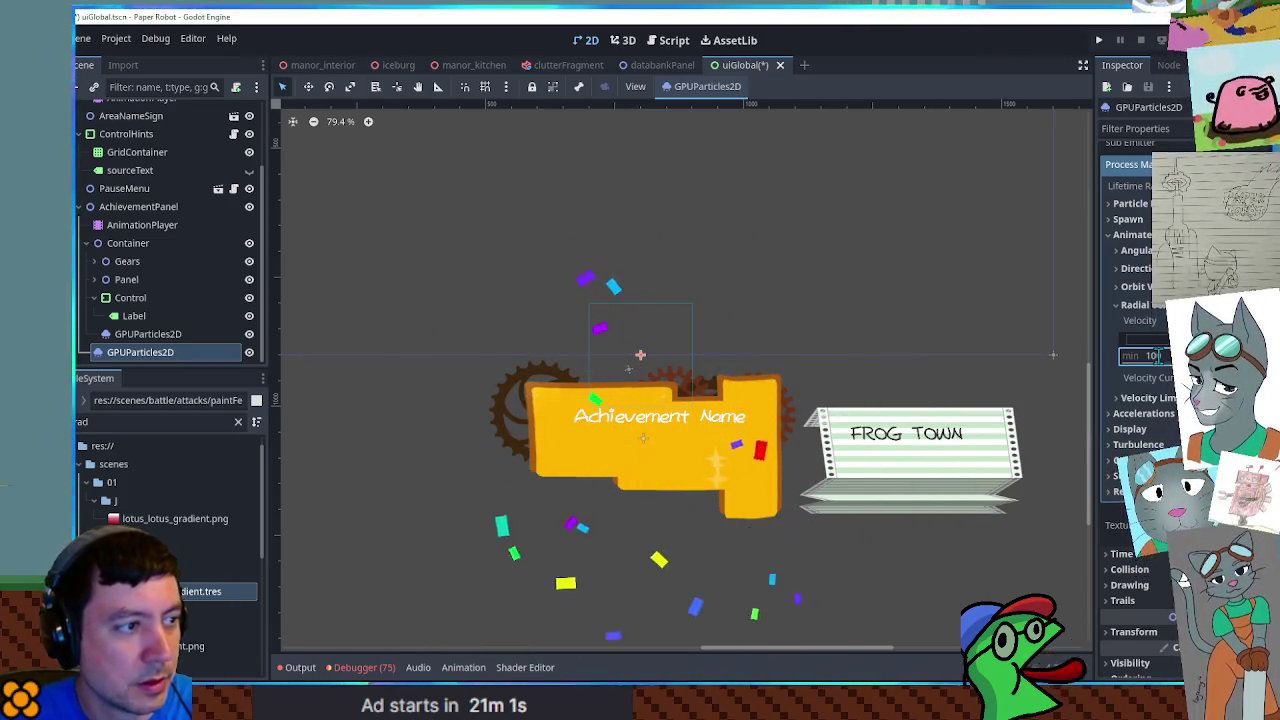
pyautogui.press('Return')
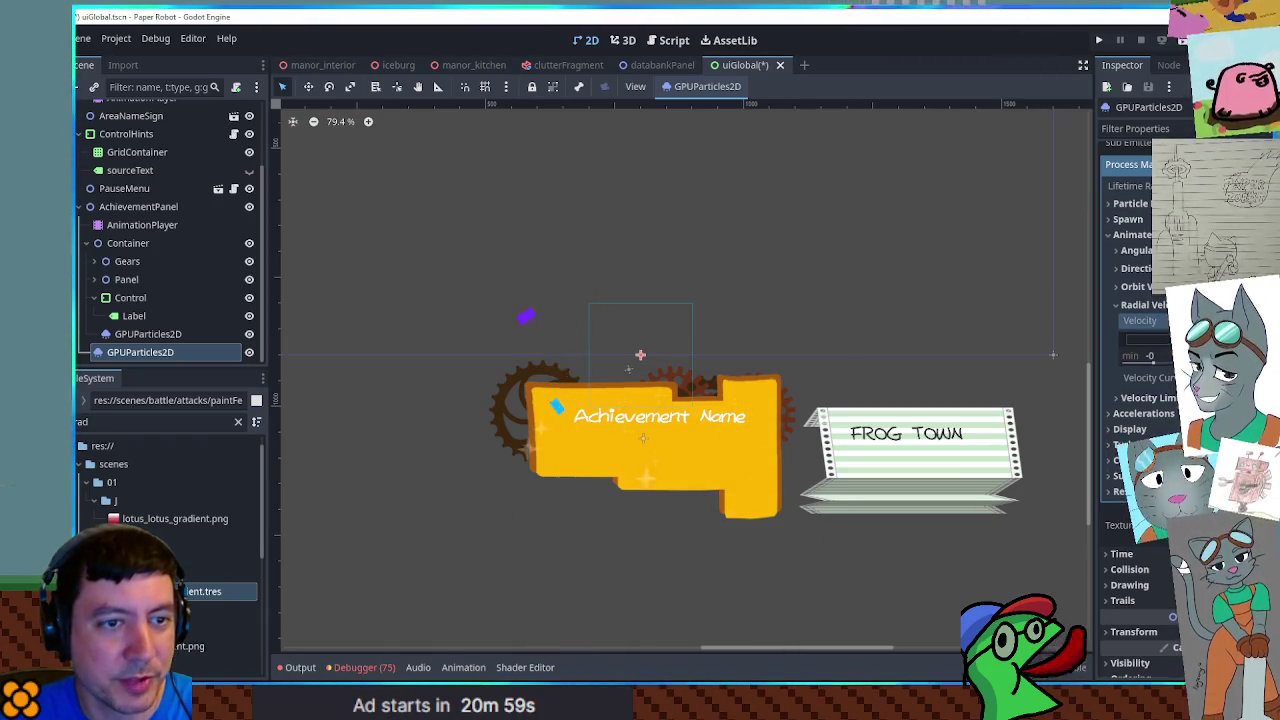
# Review spawn and angular velocity (min -300), then move the emitter directly under AchievementPanel
pyautogui.click(1133, 235)
pyautogui.click(1128, 219)
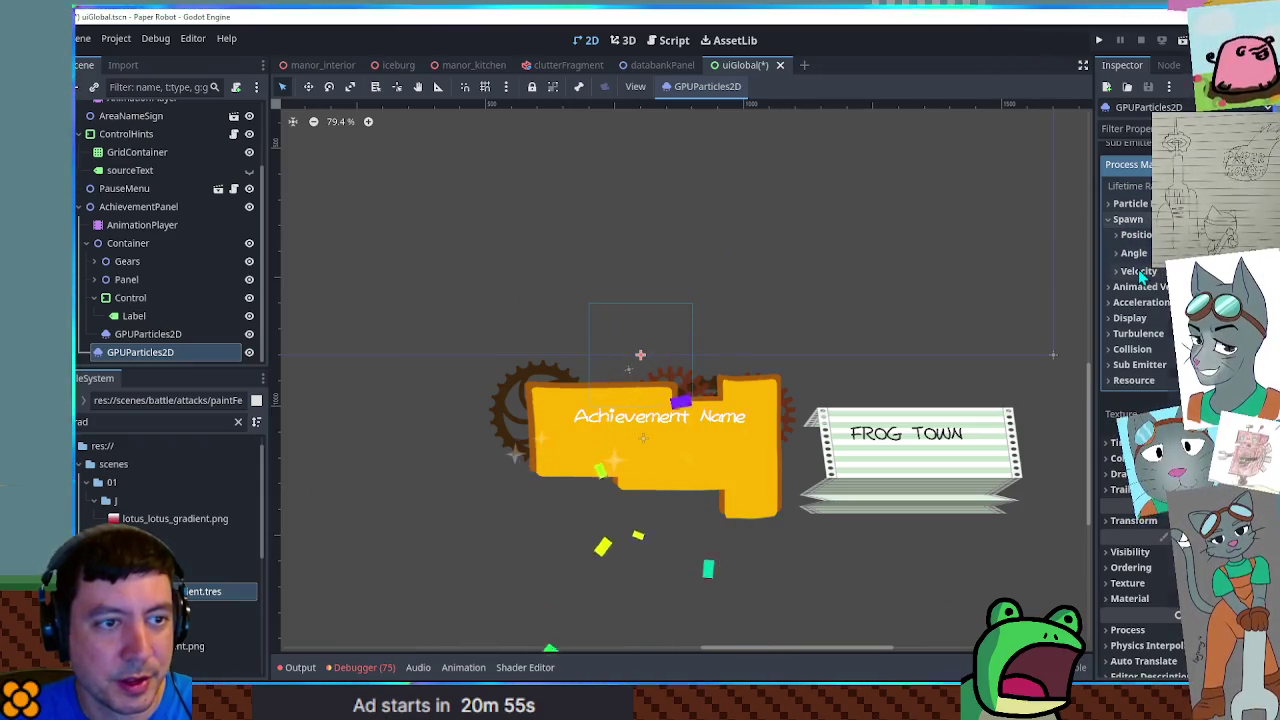
pyautogui.click(1139, 271)
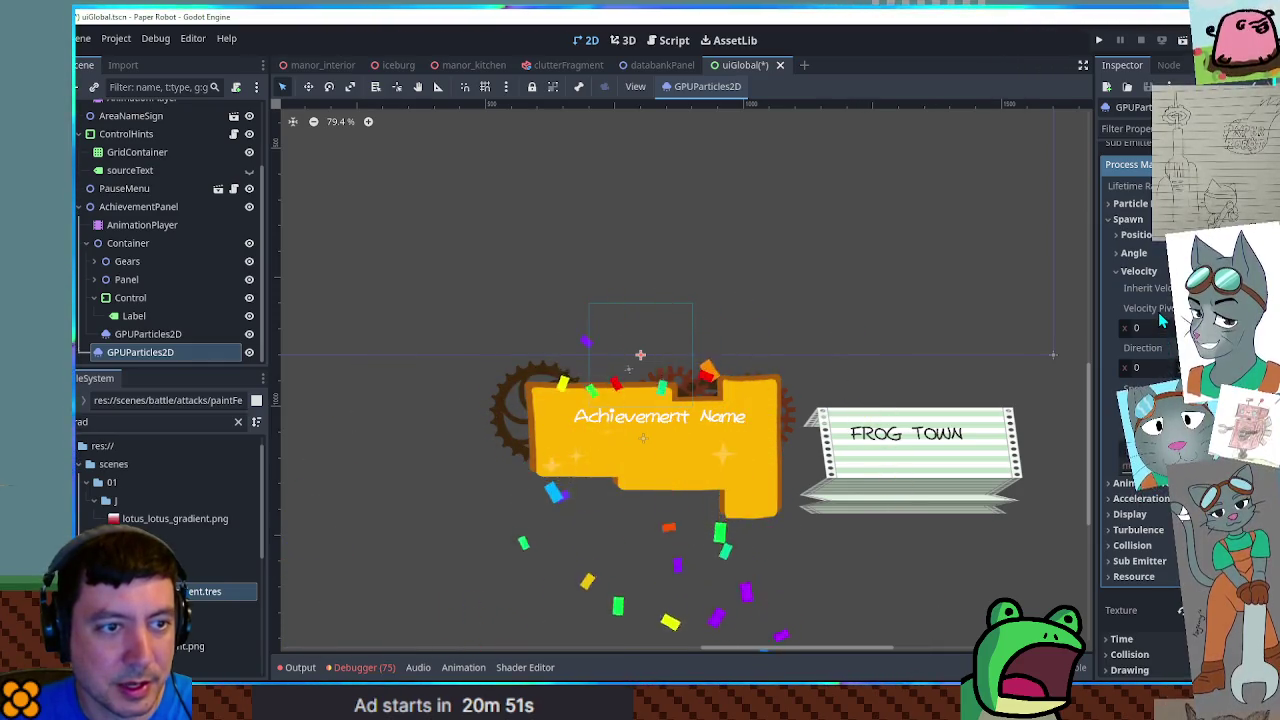
pyautogui.moveTo(1150, 316)
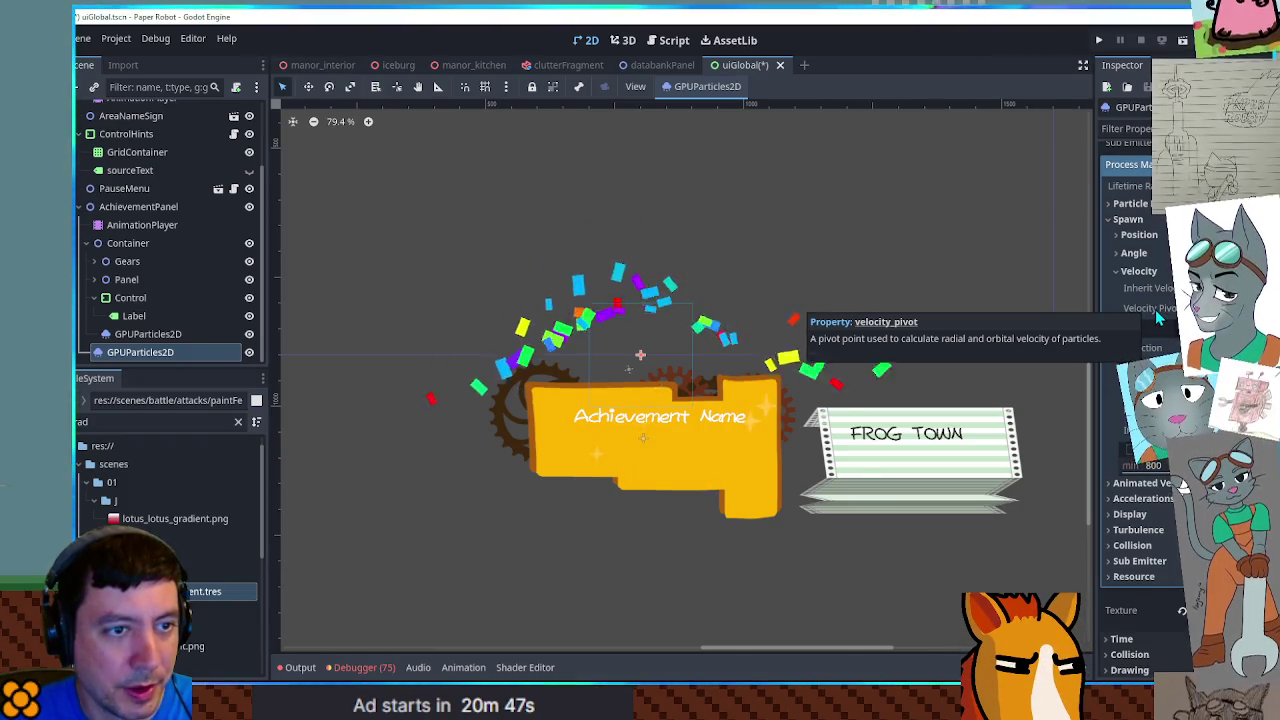
pyautogui.click(1140, 271)
pyautogui.click(1135, 254)
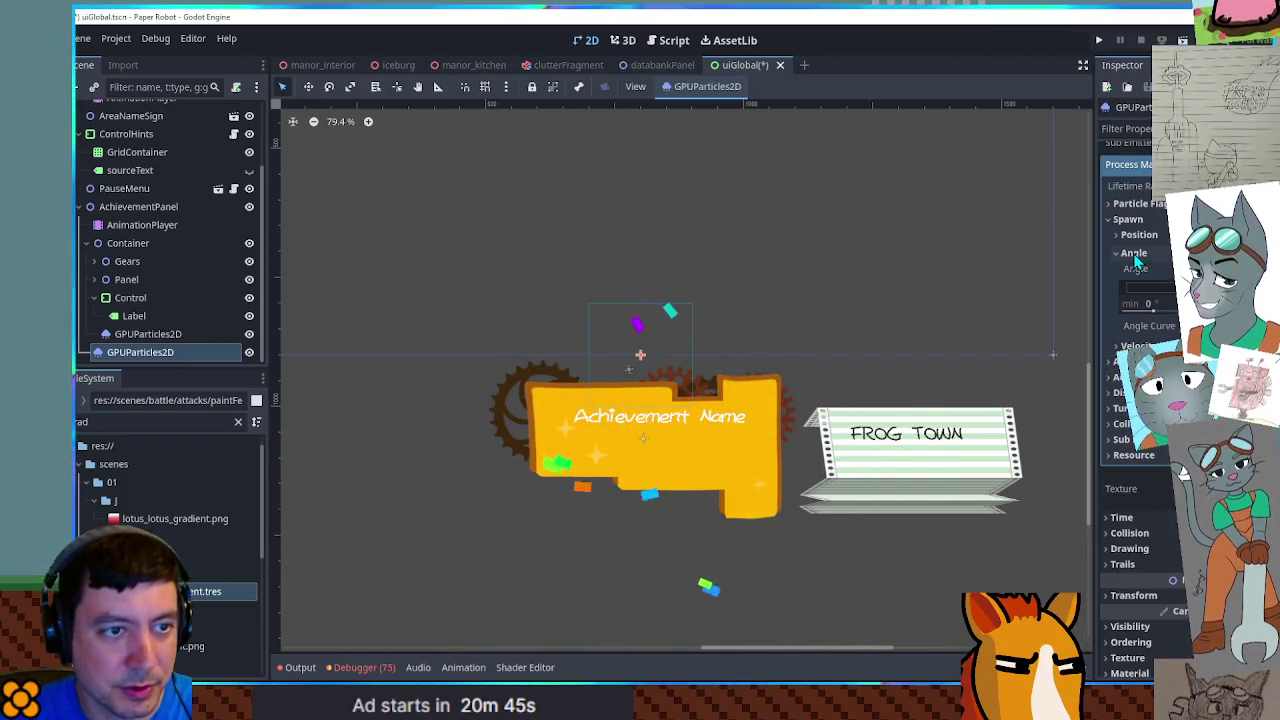
pyautogui.click(1134, 254)
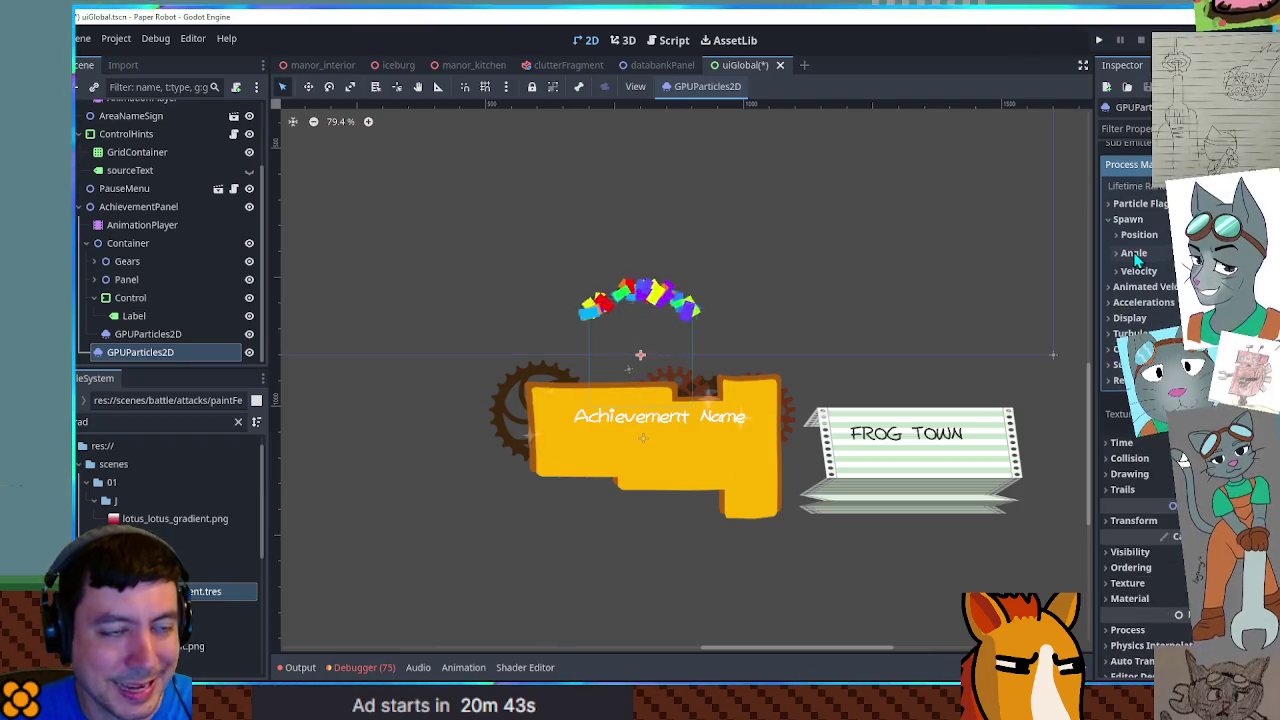
pyautogui.click(1128, 219)
pyautogui.click(1135, 235)
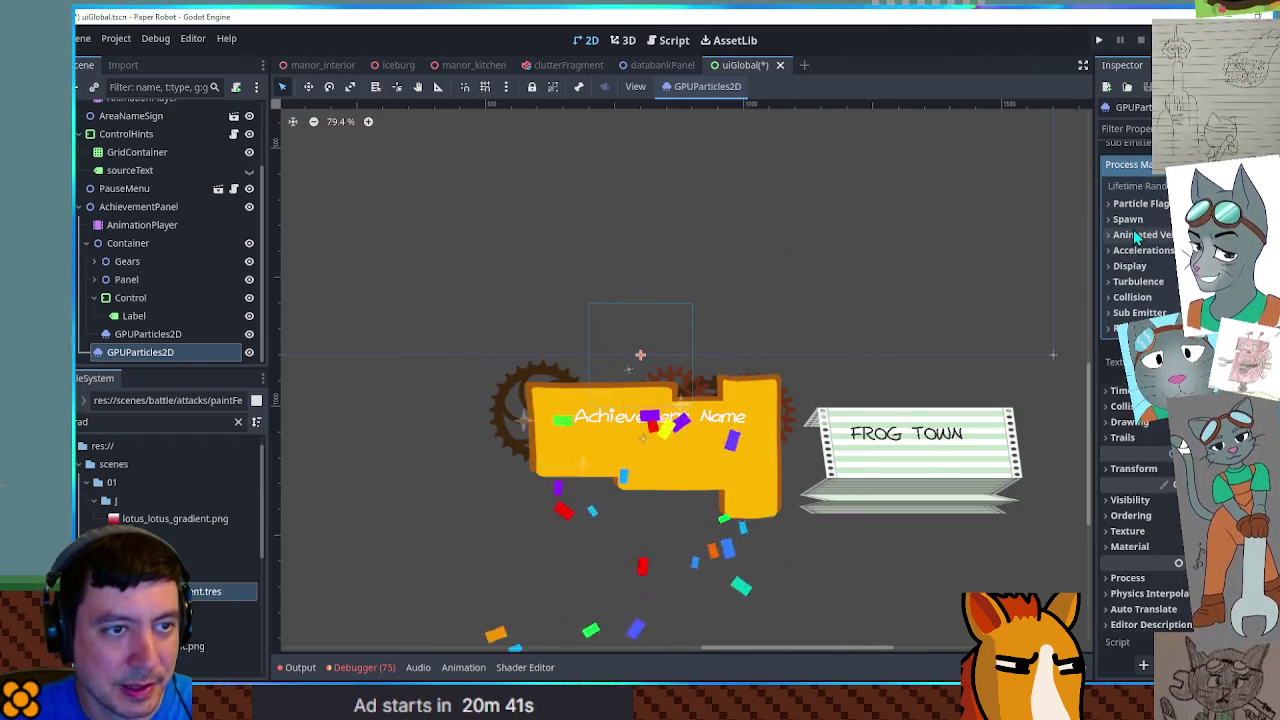
pyautogui.click(1140, 250)
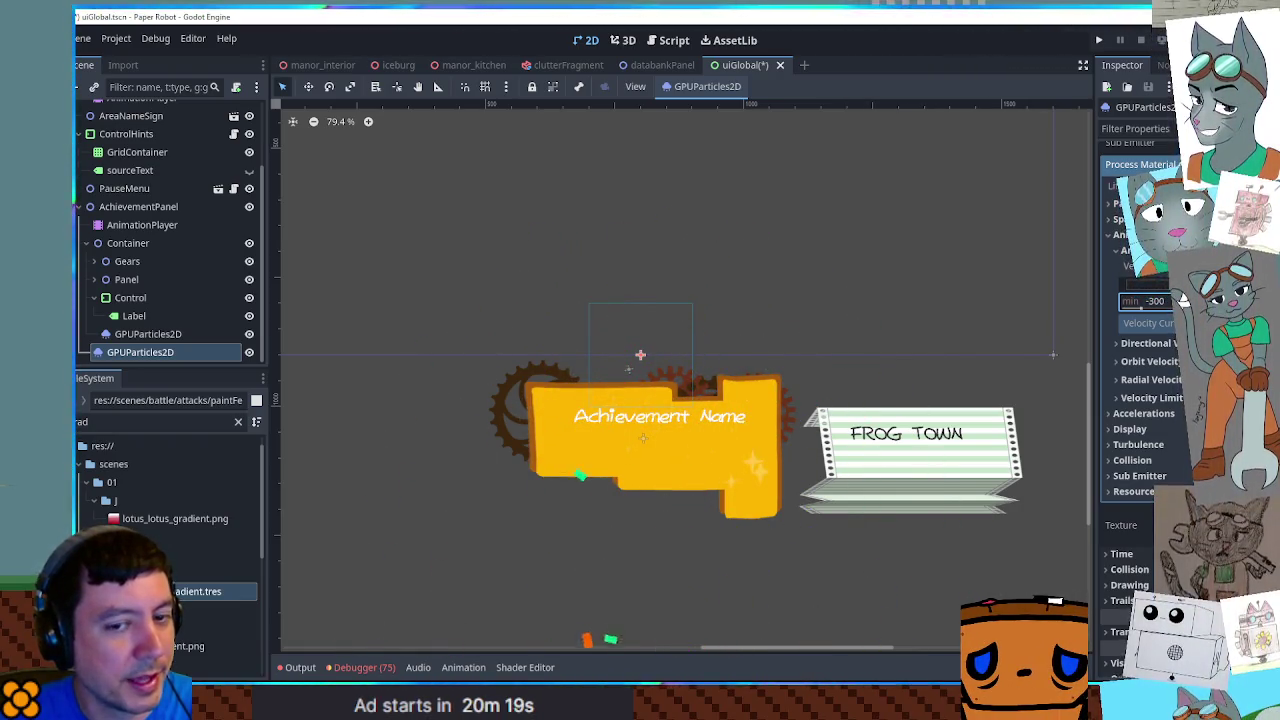
pyautogui.moveTo(161, 353); pyautogui.dragTo(138, 246)
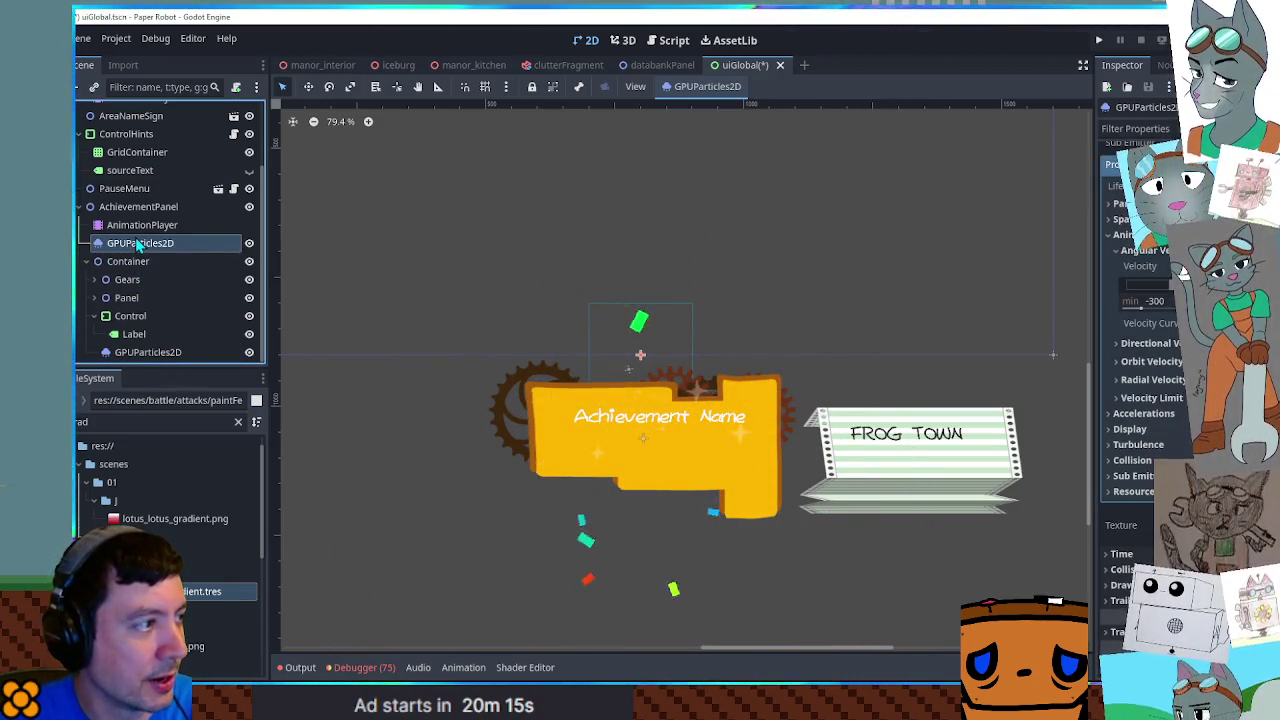
# Rename the GPUParticles2D node under AchievementPanel to 'Confetti'
pyautogui.click(85, 261)
pyautogui.doubleClick(160, 330)
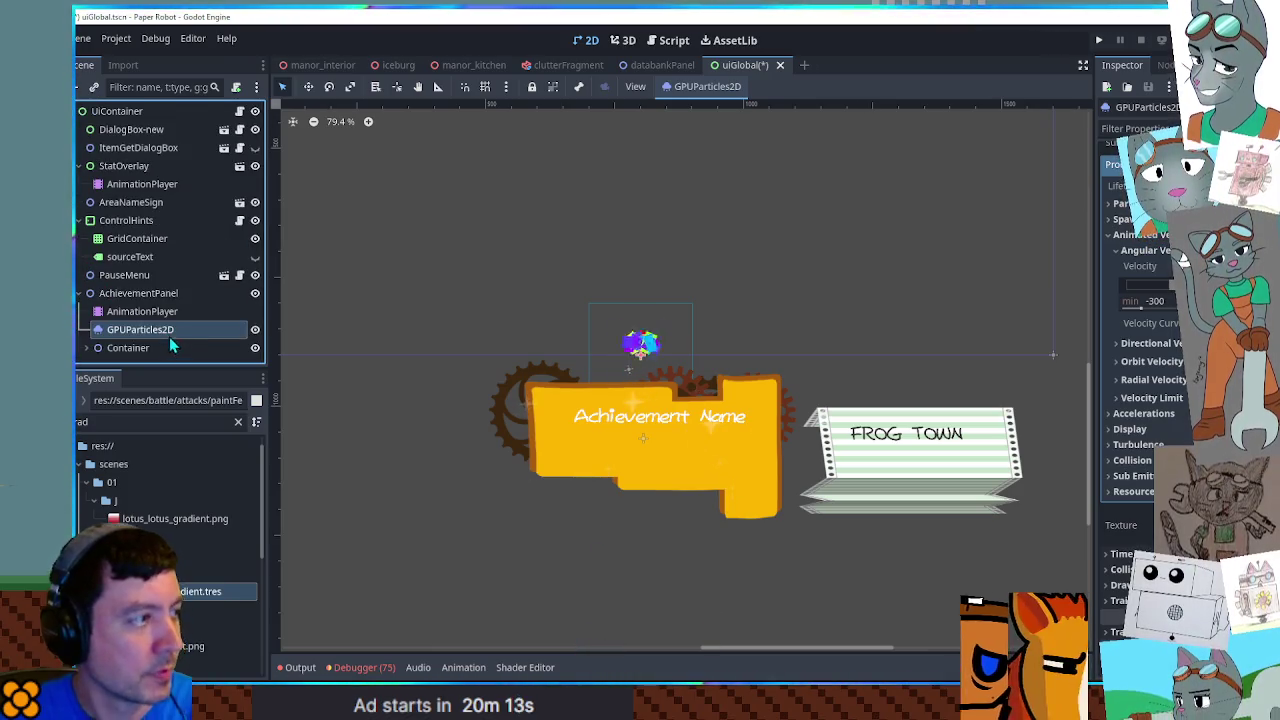
pyautogui.write('C')
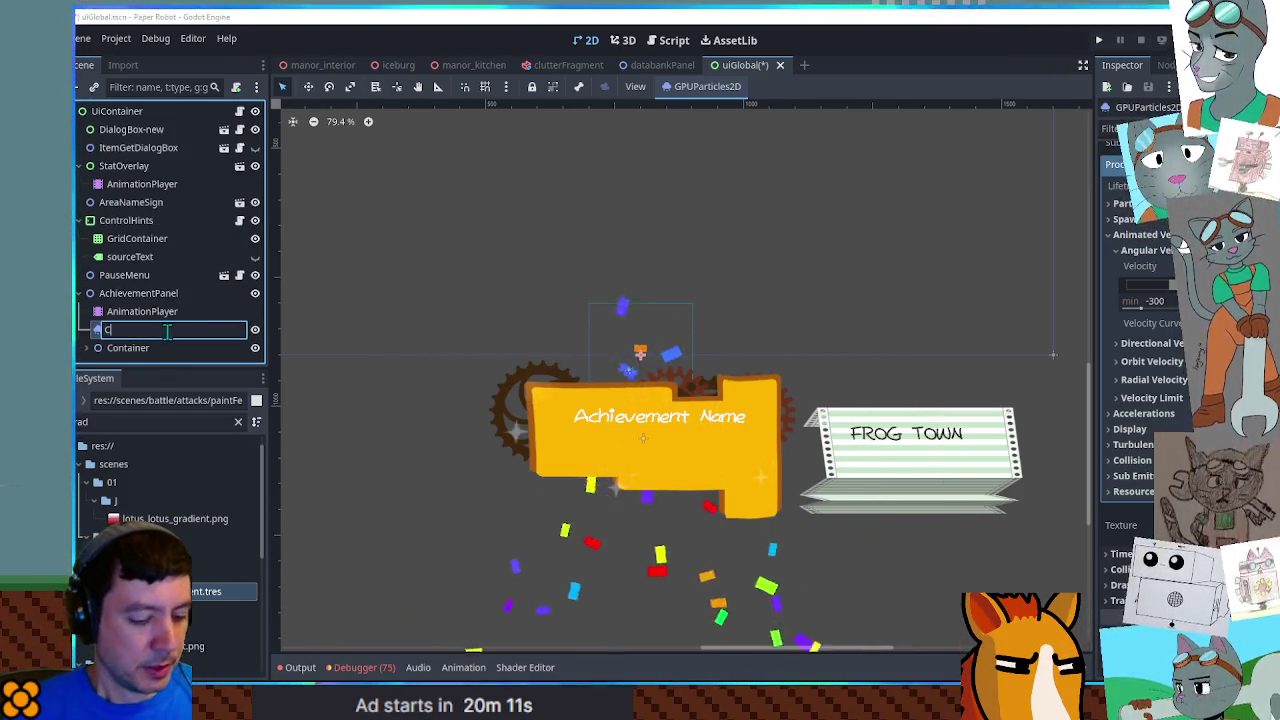
pyautogui.write('onfetti')
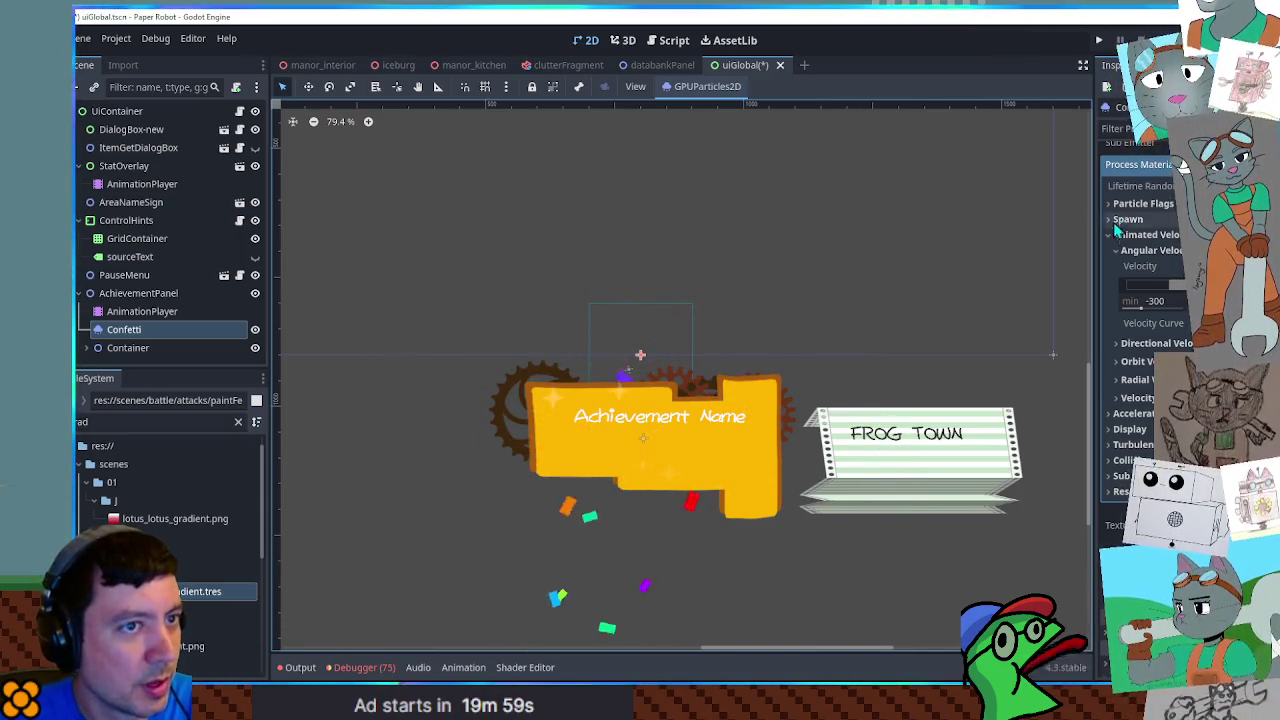
pyautogui.scroll(2, 1165, 247)
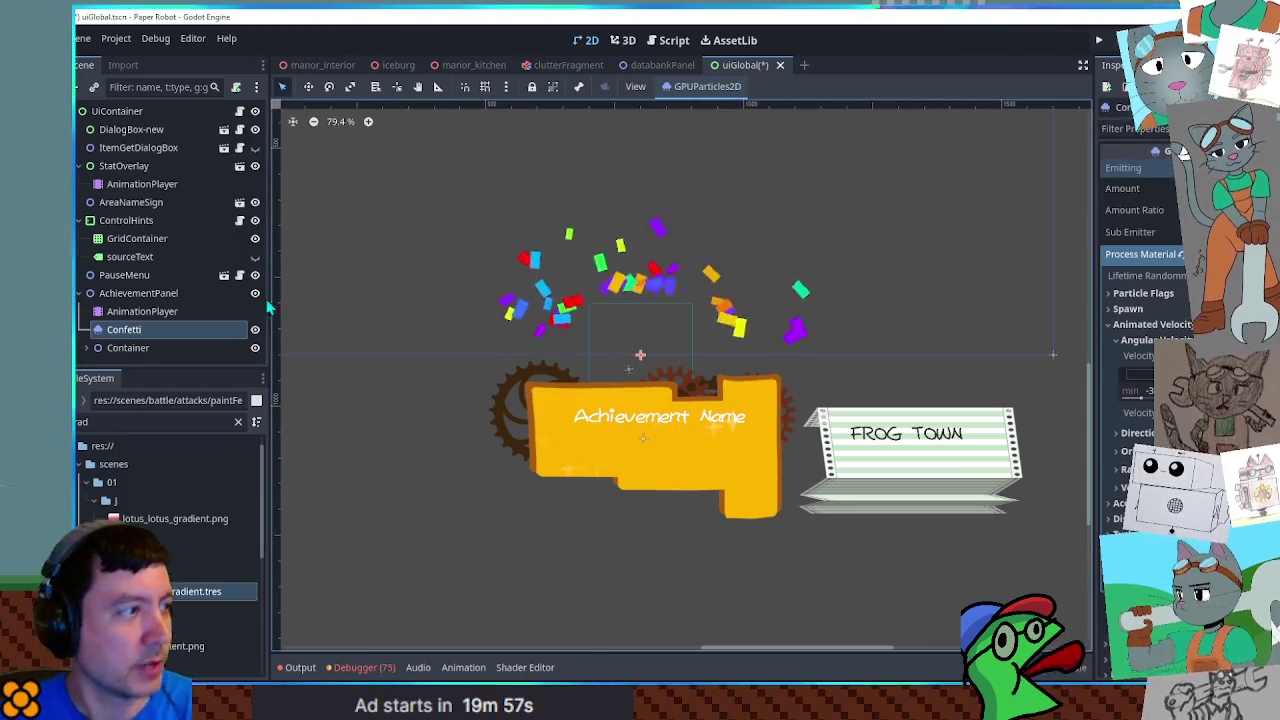
# Load the AchievementPanel's pop animation and inspect the Confetti emitting key at 0.3 s
pyautogui.click(136, 312)
pyautogui.click(124, 329)
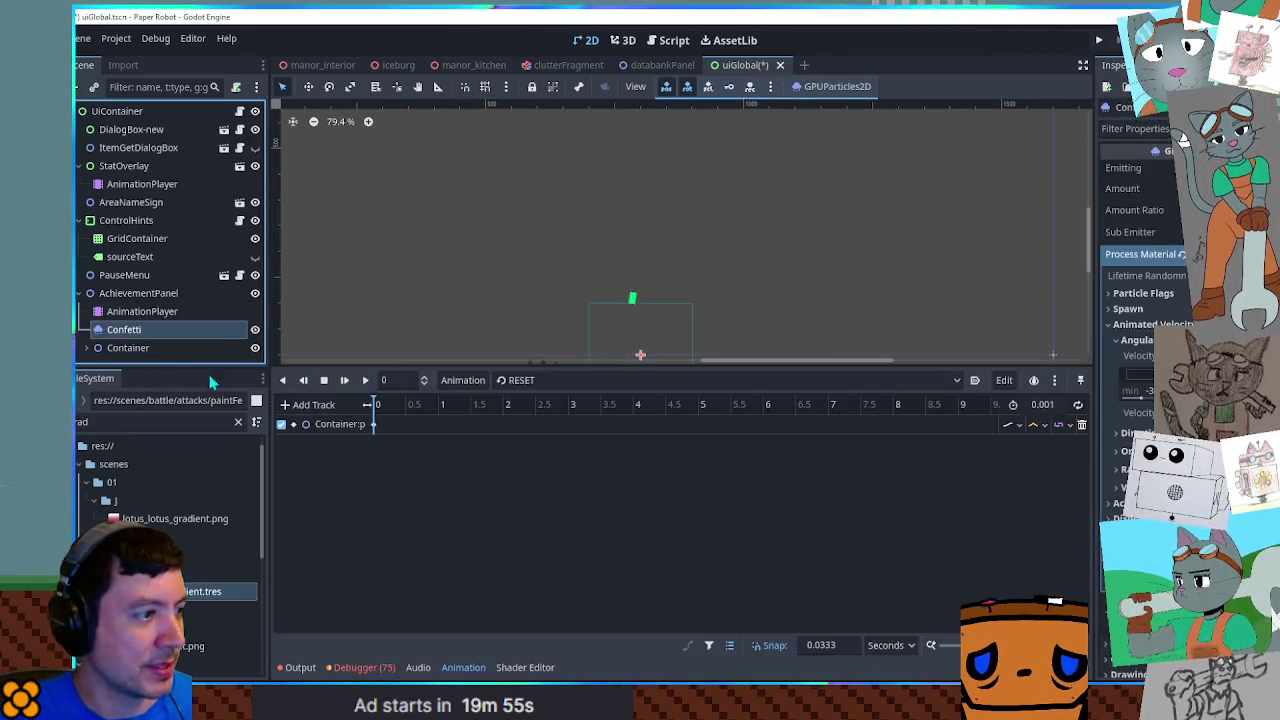
pyautogui.click(578, 381)
pyautogui.click(531, 428)
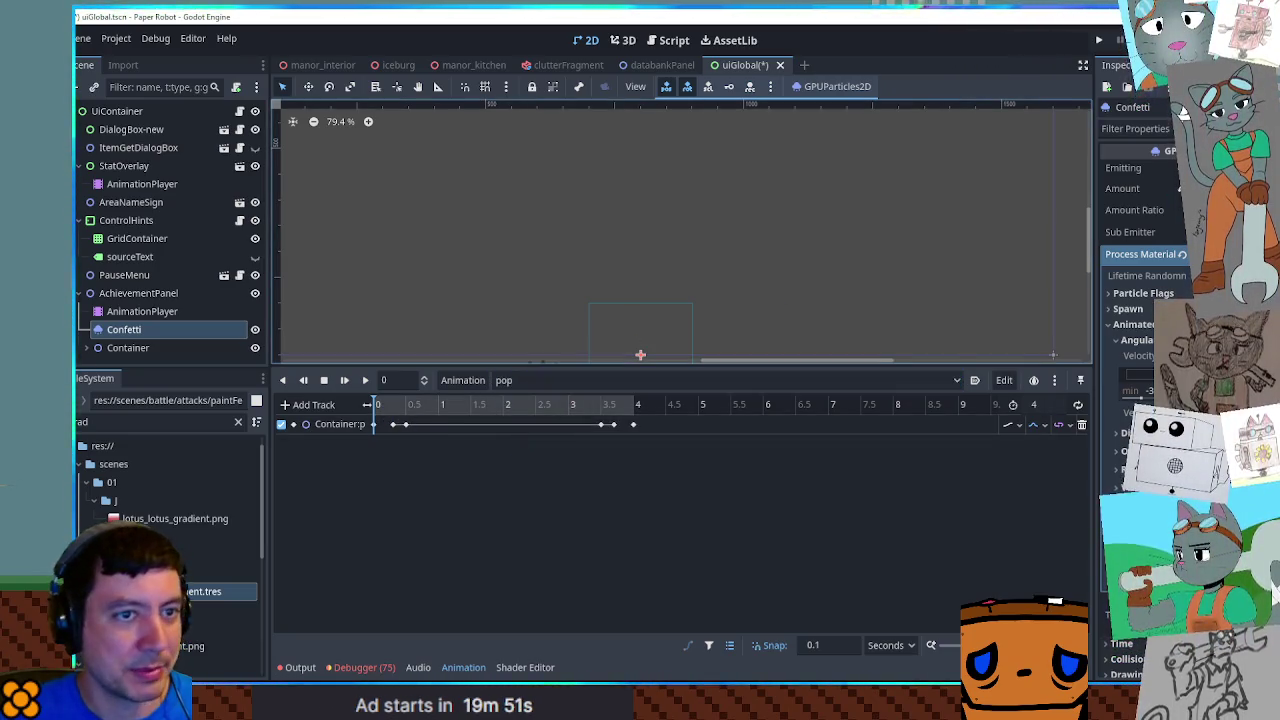
pyautogui.moveTo(380, 406); pyautogui.dragTo(392, 412)
pyautogui.click(387, 444)
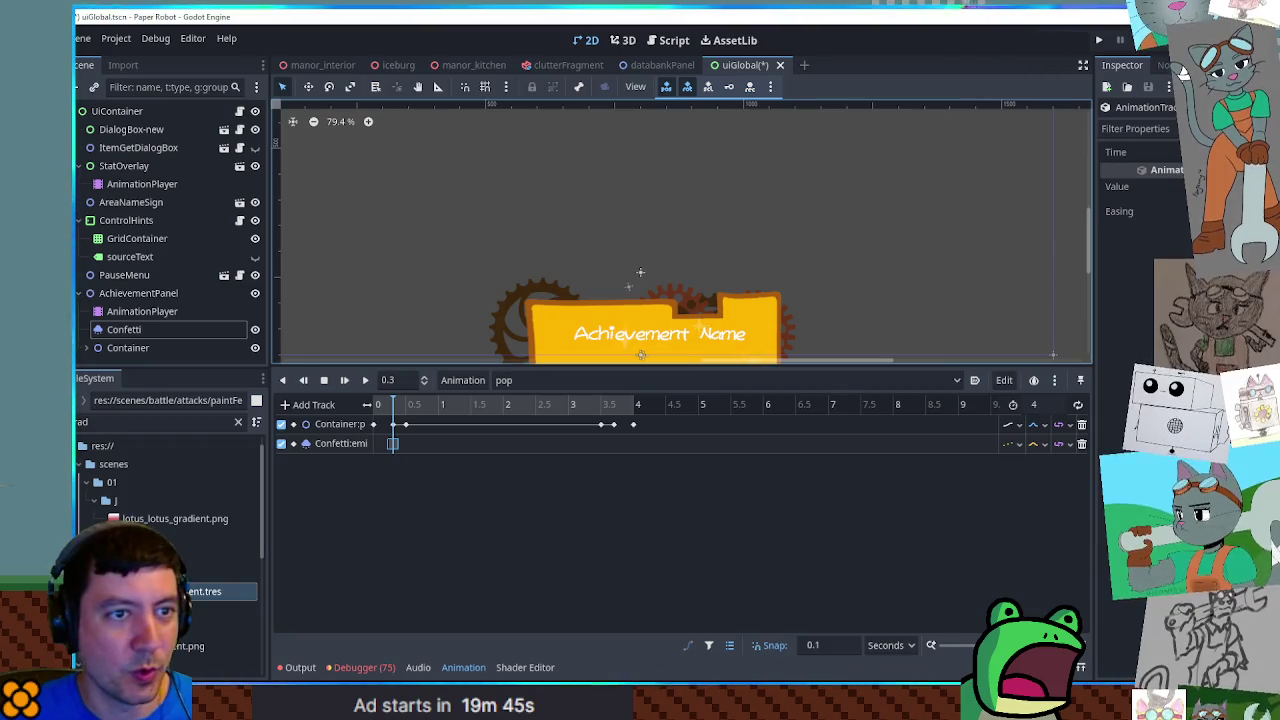
pyautogui.click(392, 443)
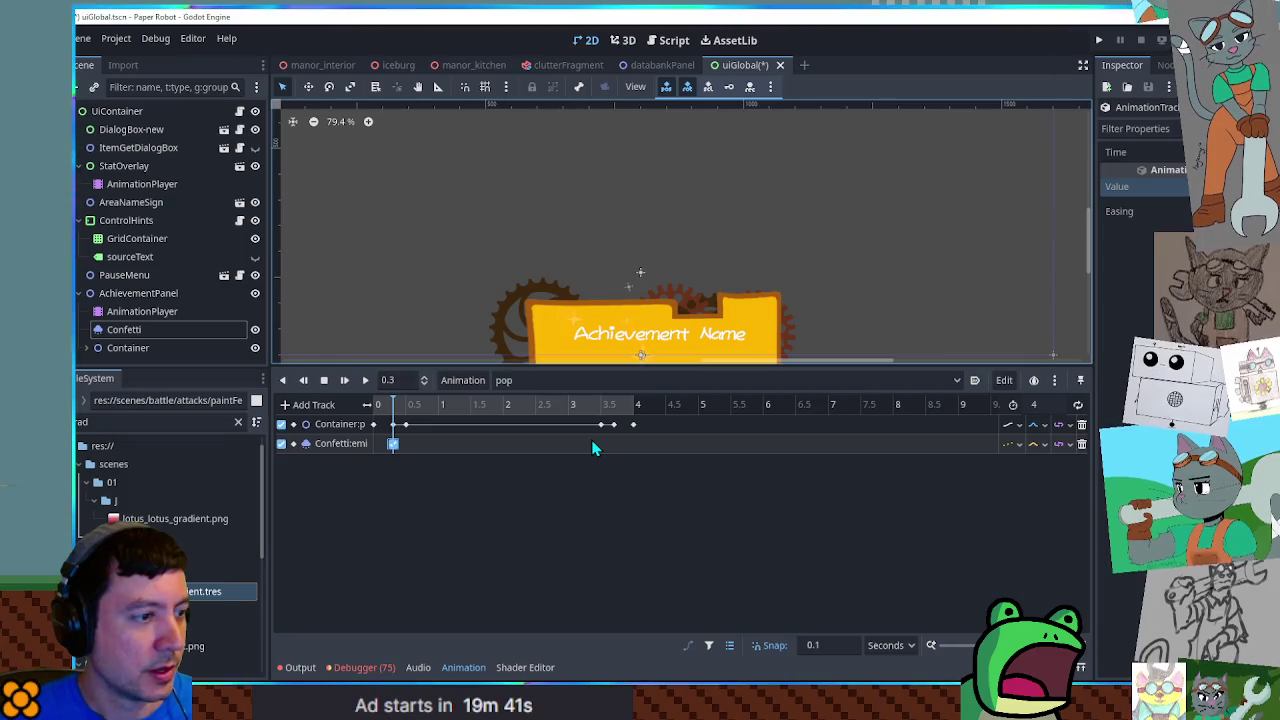
# Add a Confetti emitting-off key at about 0.9 s, then run the manor_kitchen scene
pyautogui.click(594, 406)
pyautogui.click(601, 410)
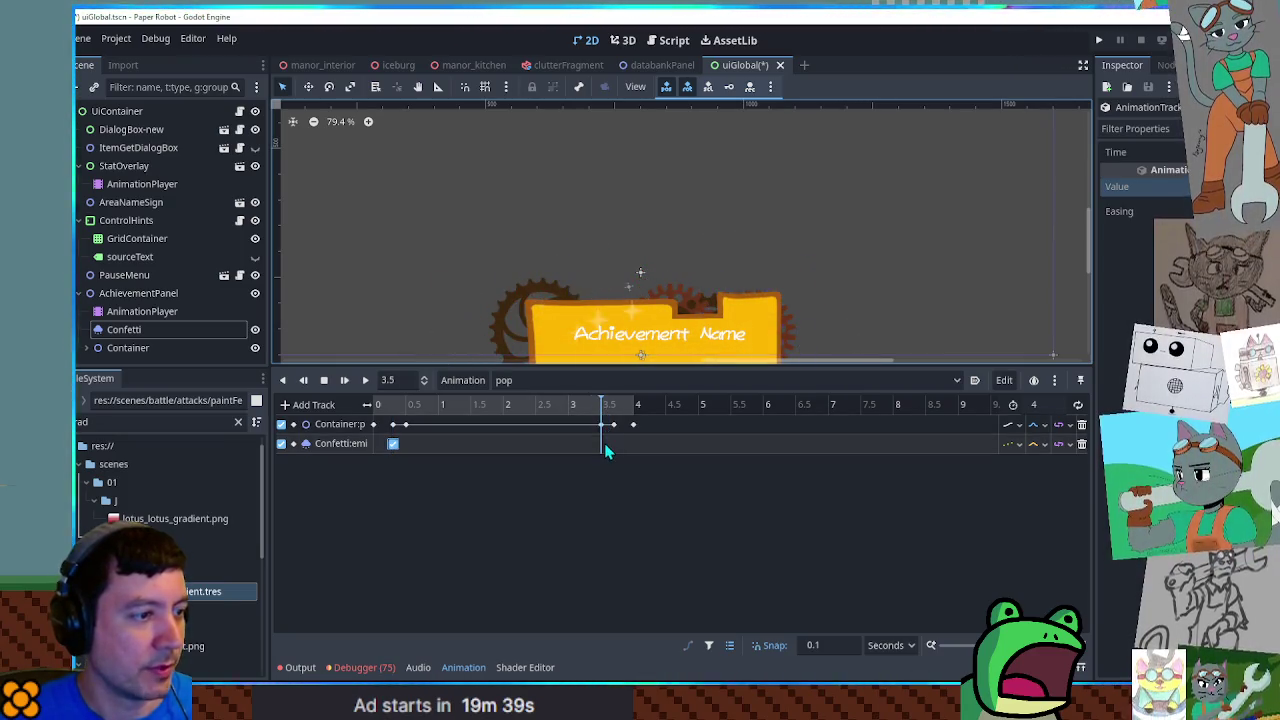
pyautogui.click(395, 450)
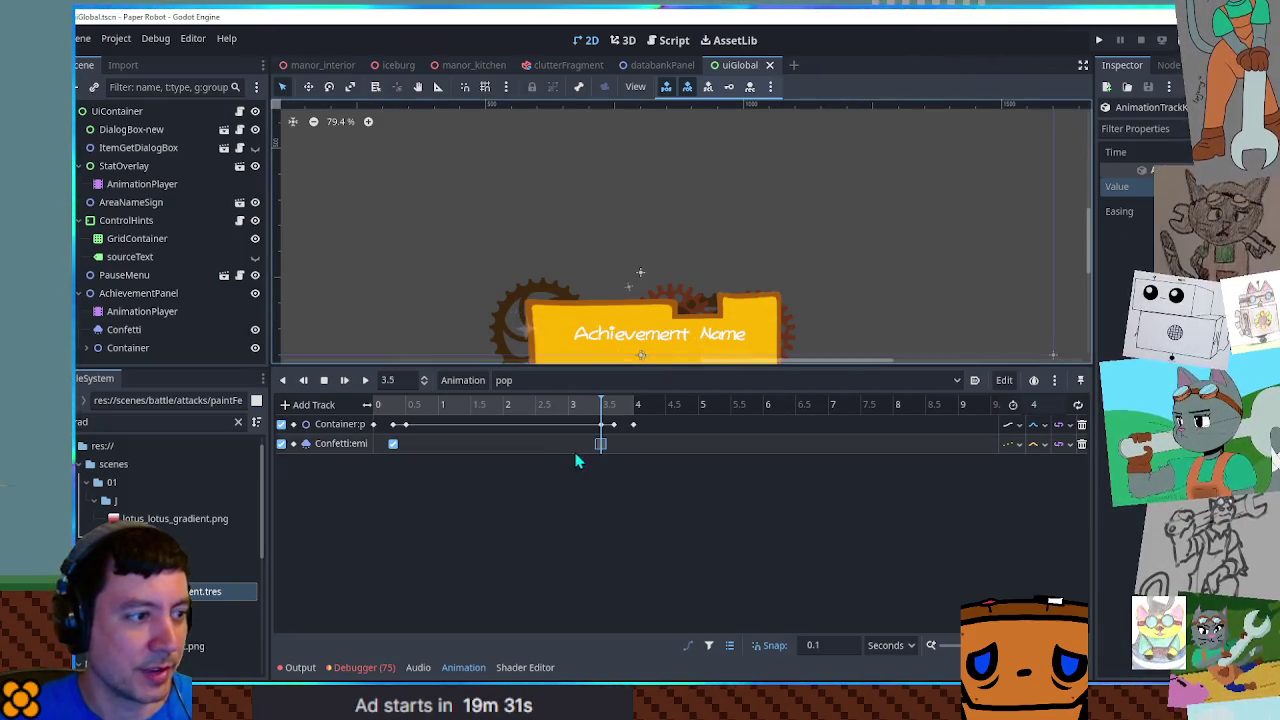
pyautogui.moveTo(600, 450); pyautogui.dragTo(437, 452)
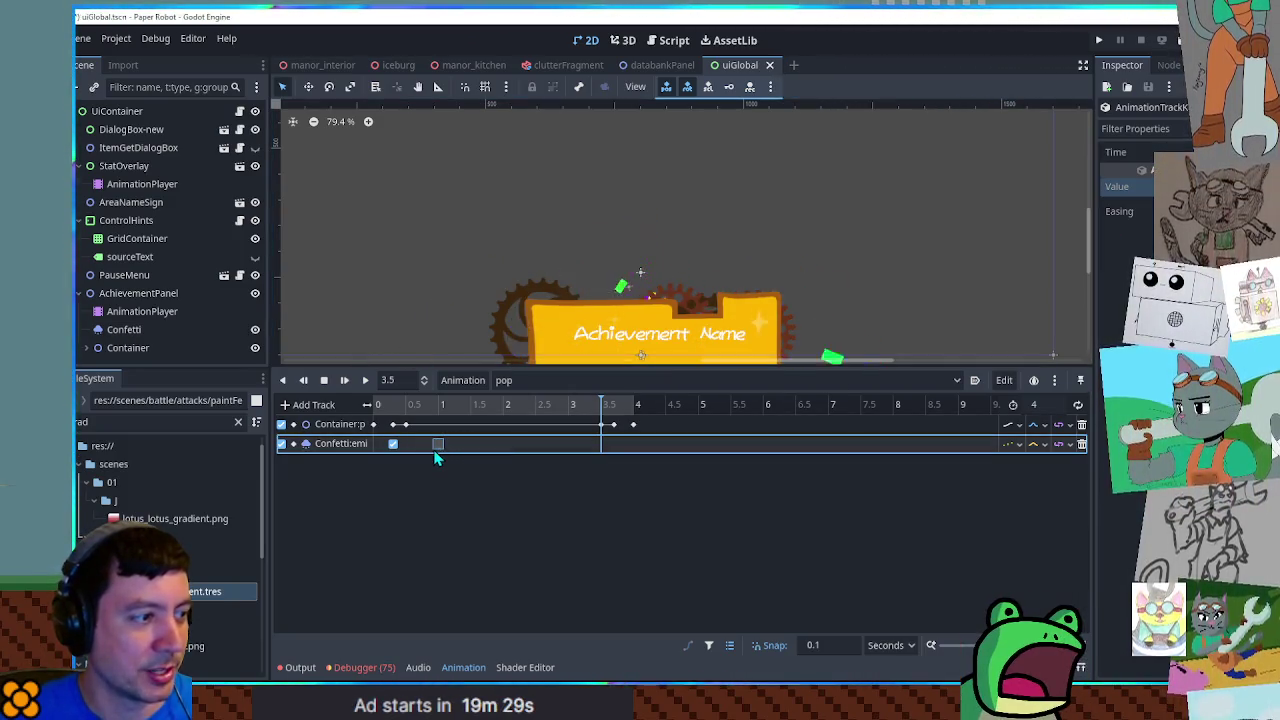
pyautogui.click(372, 404)
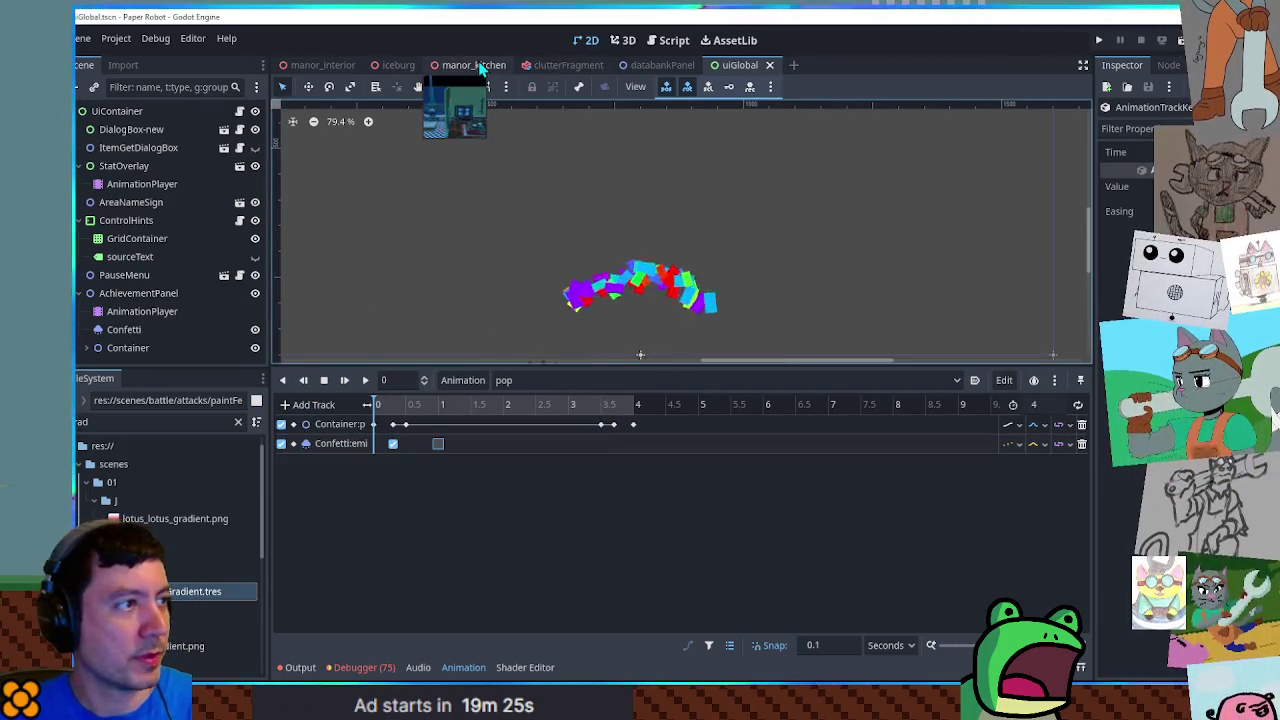
pyautogui.click(478, 63)
pyautogui.press('F6')
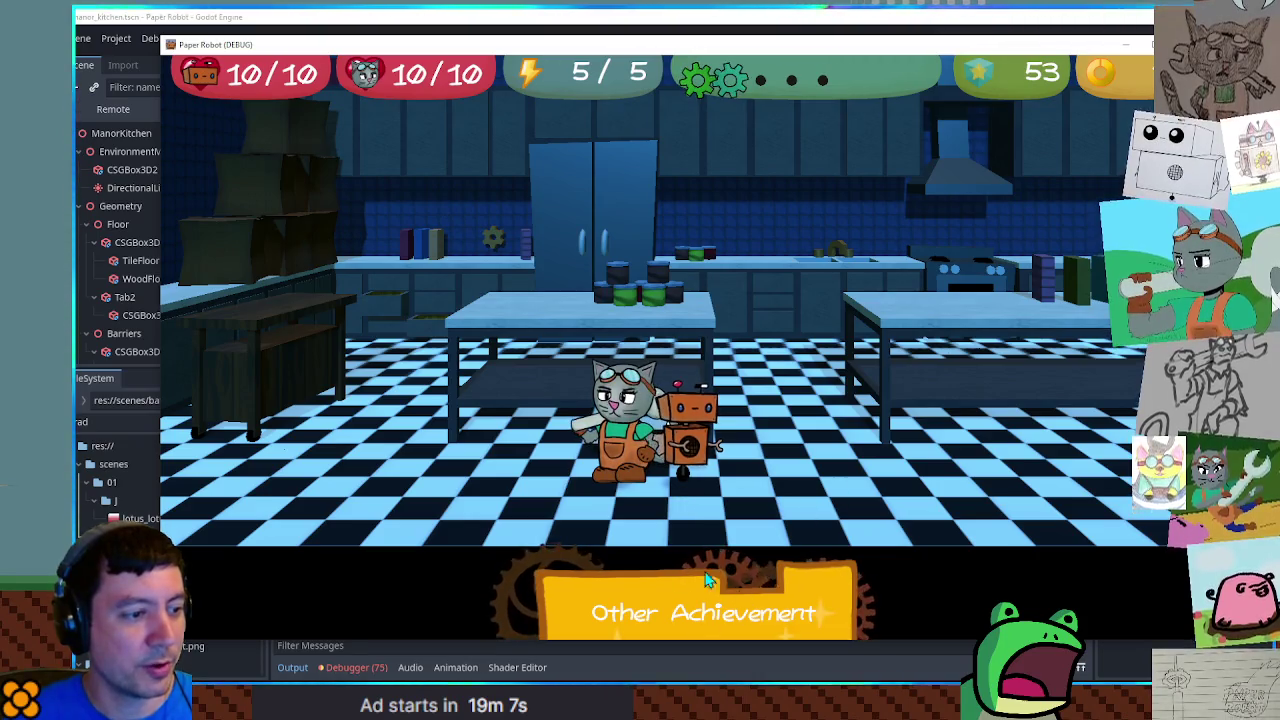
# Close the test game and return to the uiGlobal scene in the 2D view
pyautogui.press('F8')
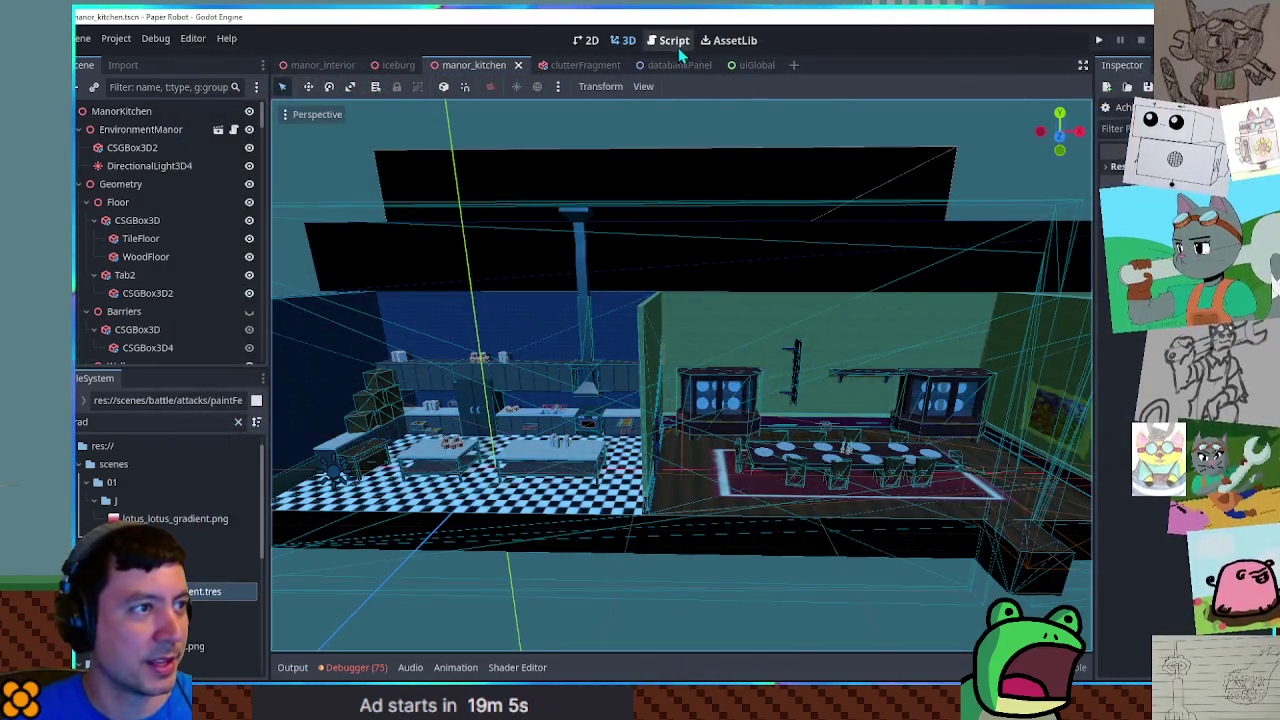
pyautogui.click(674, 45)
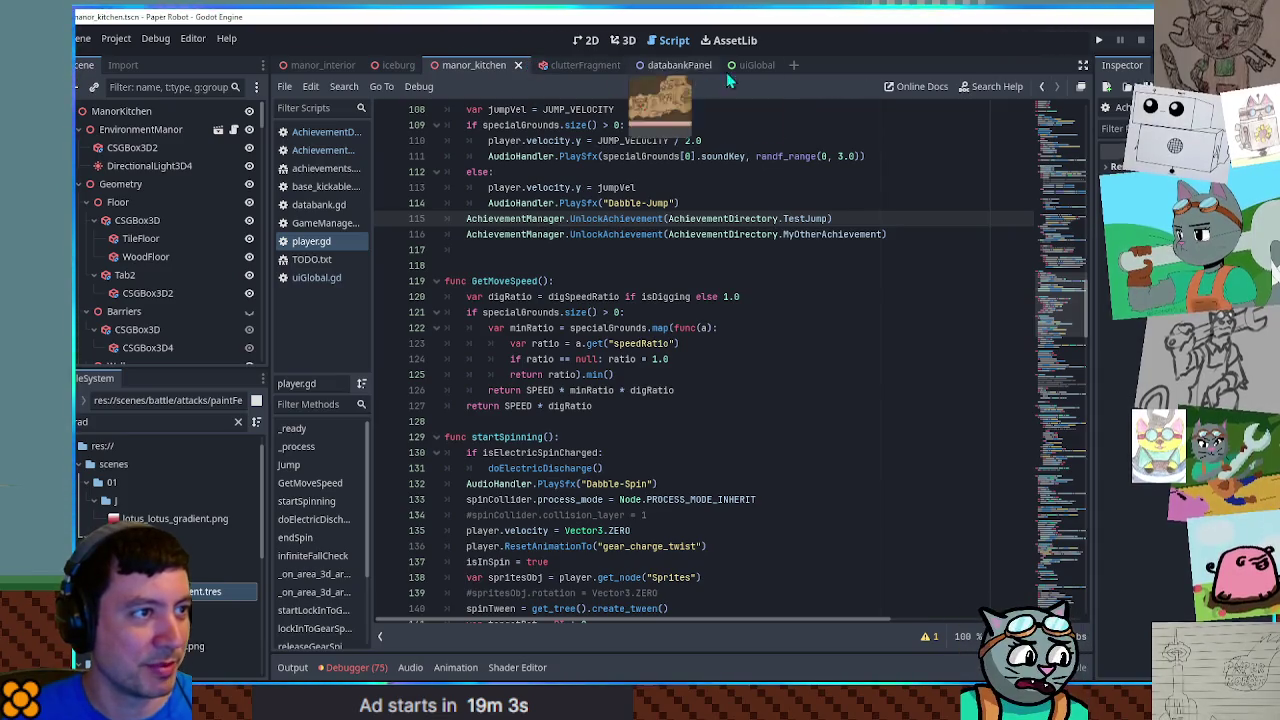
pyautogui.click(755, 65)
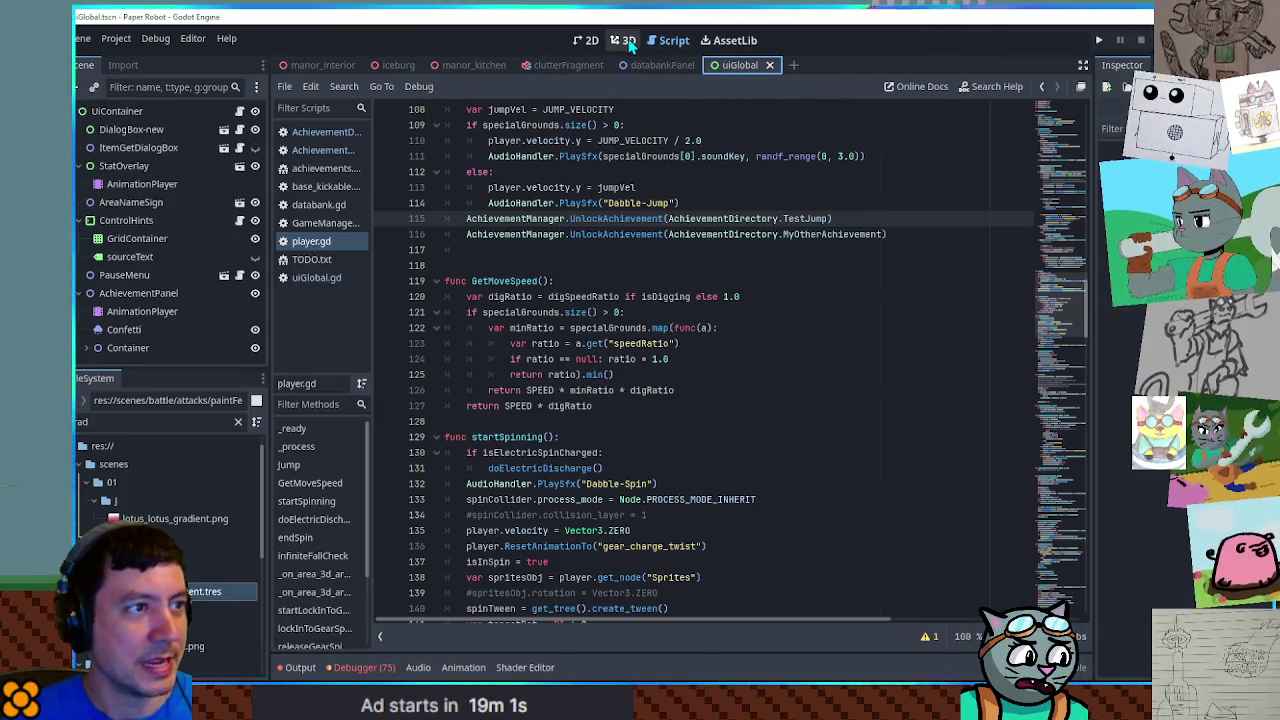
pyautogui.click(584, 41)
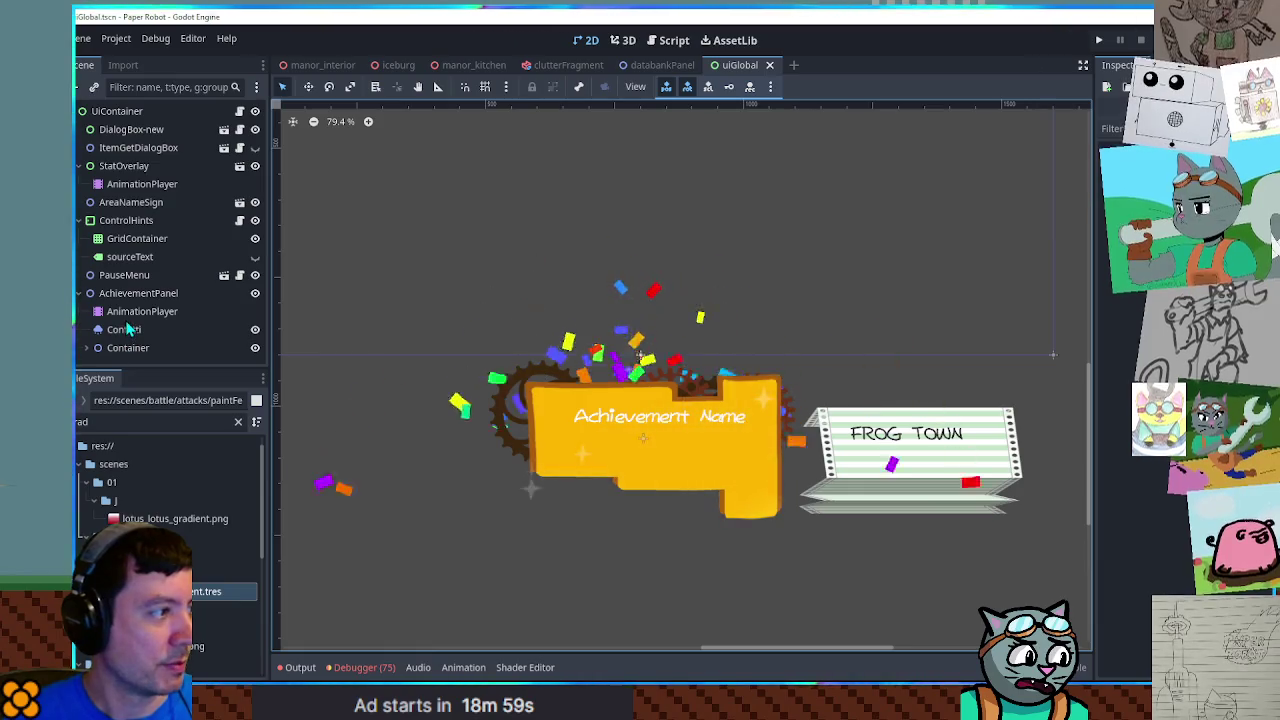
# Select the Confetti node and load the pop animation
pyautogui.click(142, 311)
pyautogui.click(124, 329)
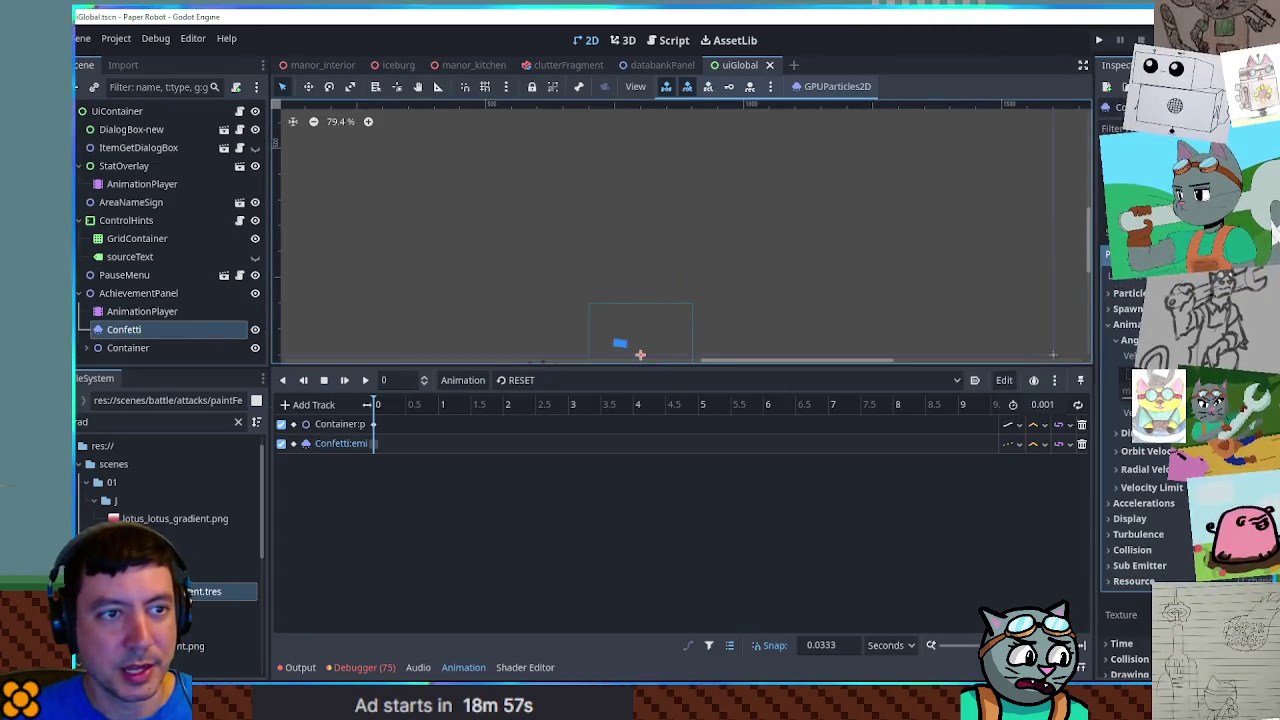
pyautogui.scroll(-5, 1130, 450)
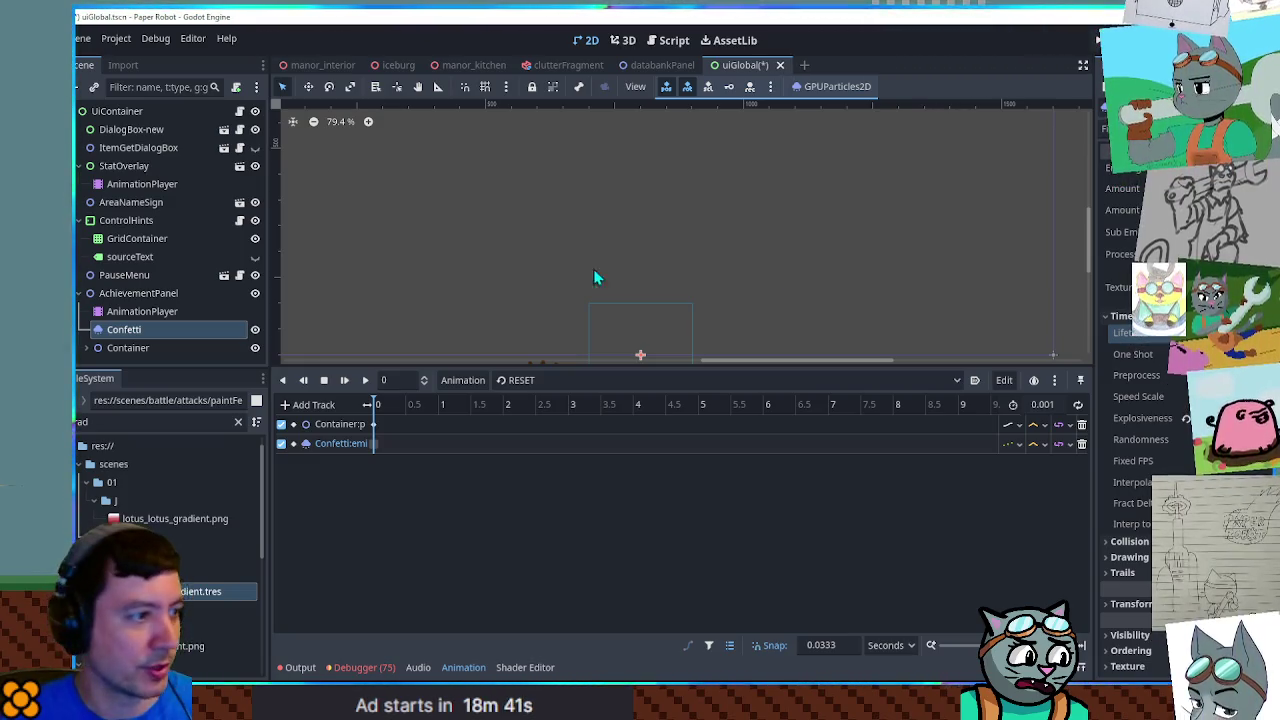
pyautogui.click(448, 383)
pyautogui.click(507, 413)
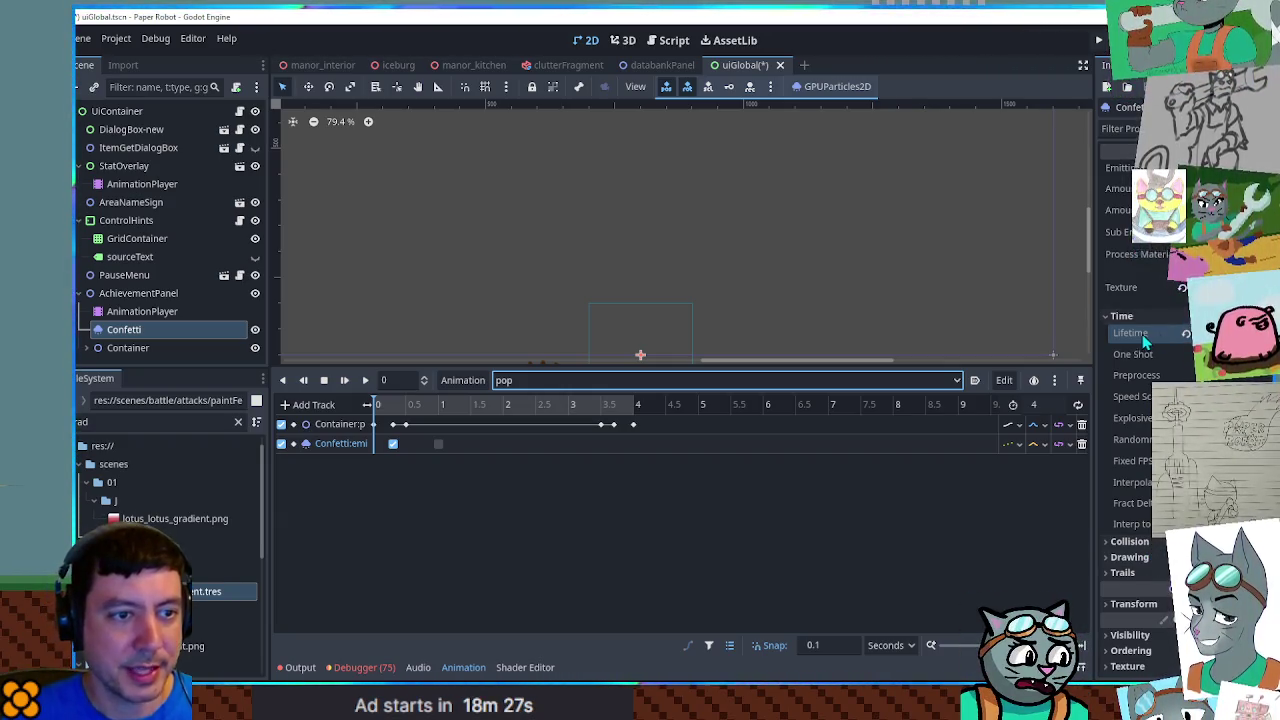
# Set the process material's minimum damping to 400 under Accelerations, then preview a confetti burst
pyautogui.click(1150, 254)
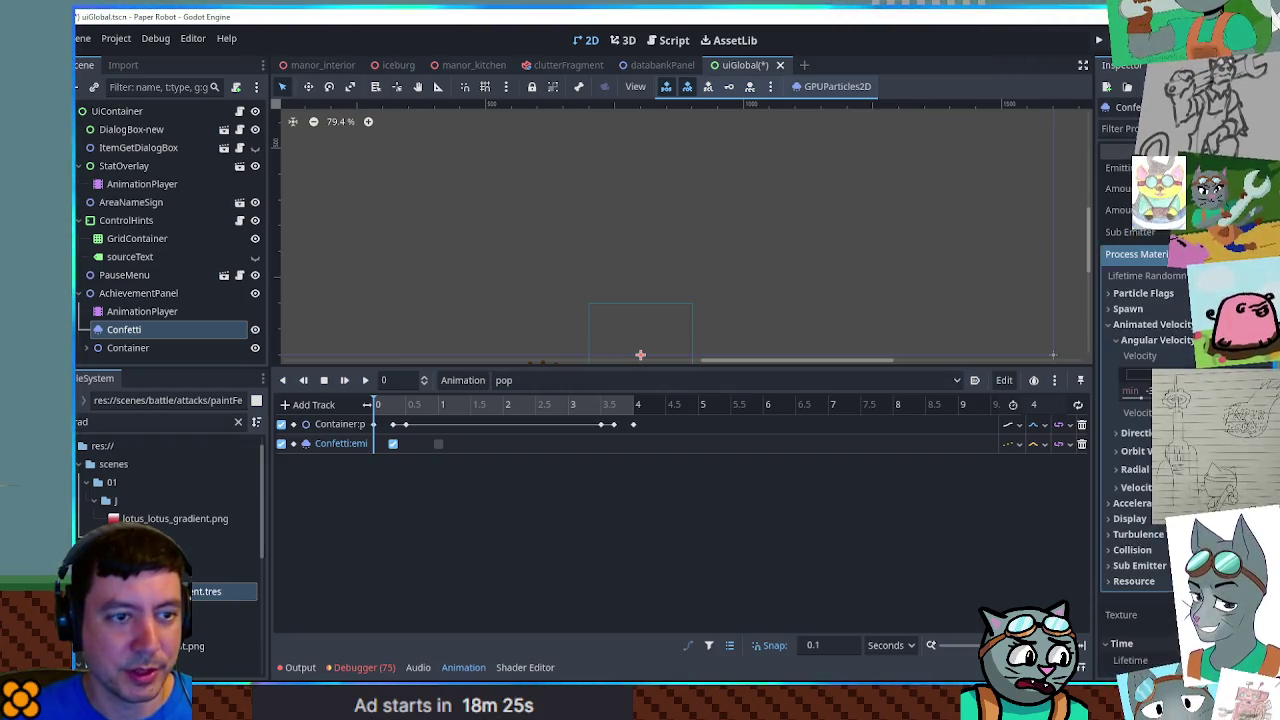
pyautogui.scroll(-3, 1180, 360)
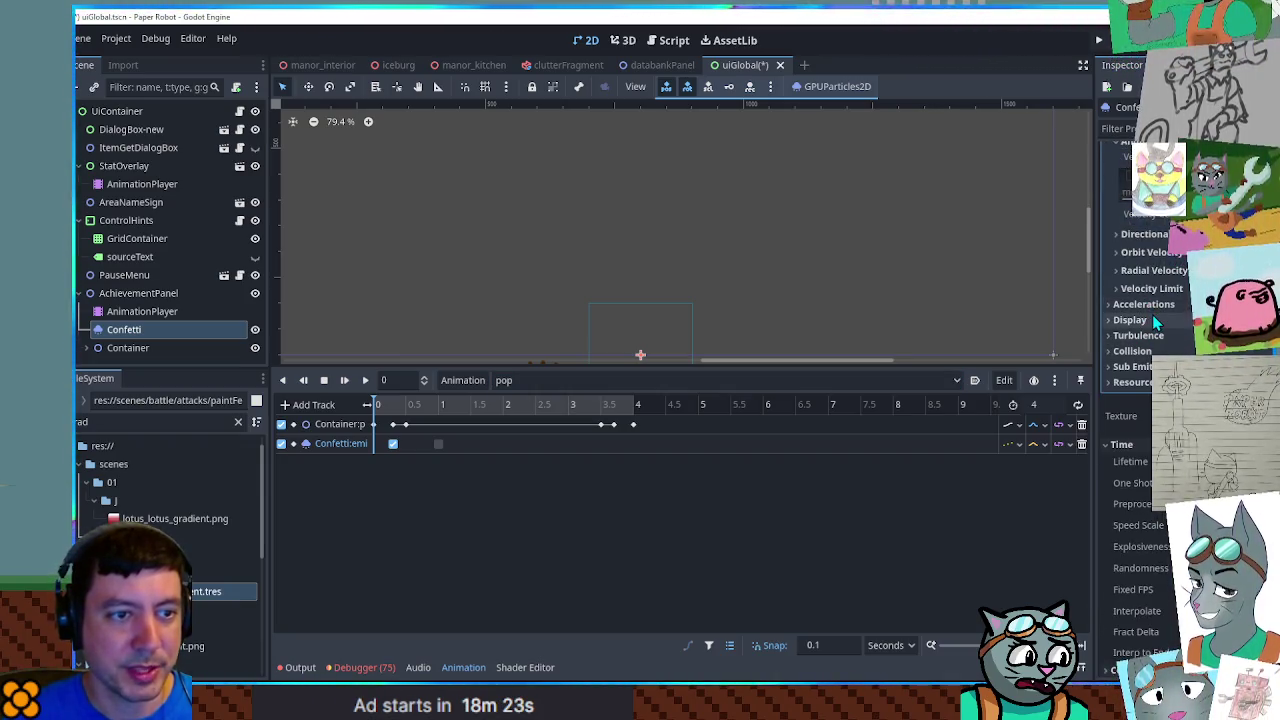
pyautogui.click(1149, 319)
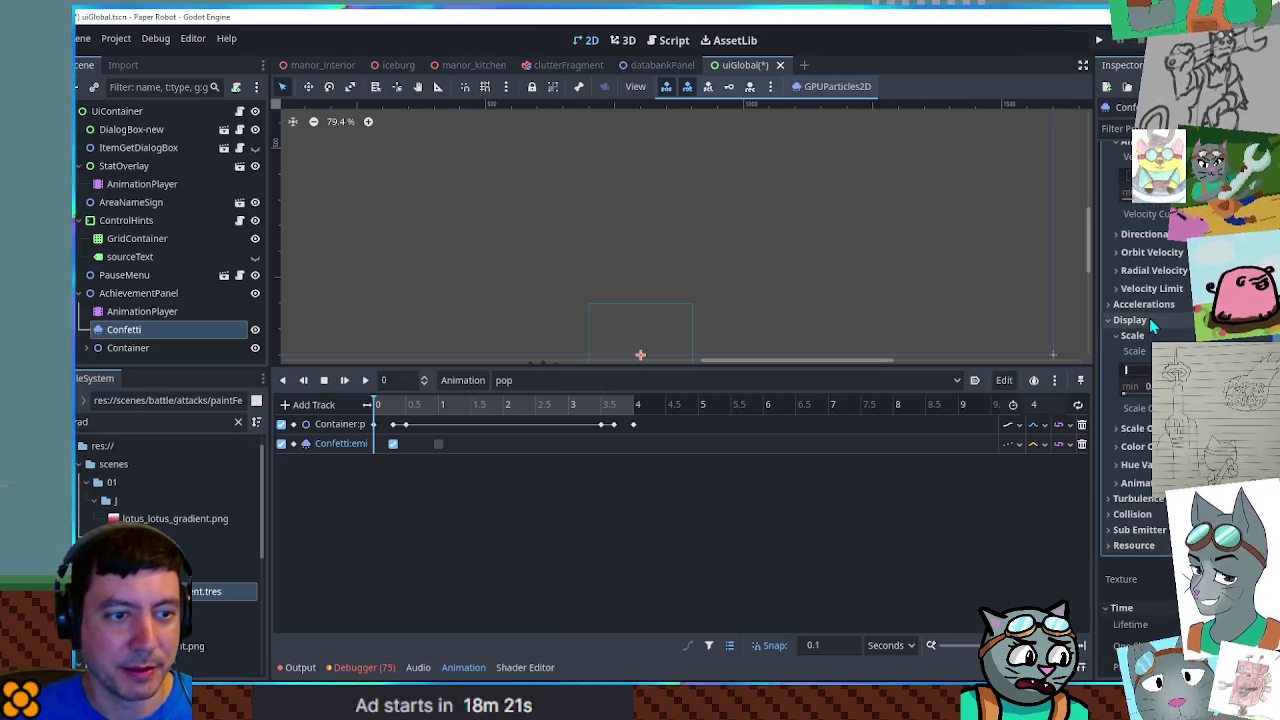
pyautogui.click(1149, 319)
pyautogui.click(1143, 304)
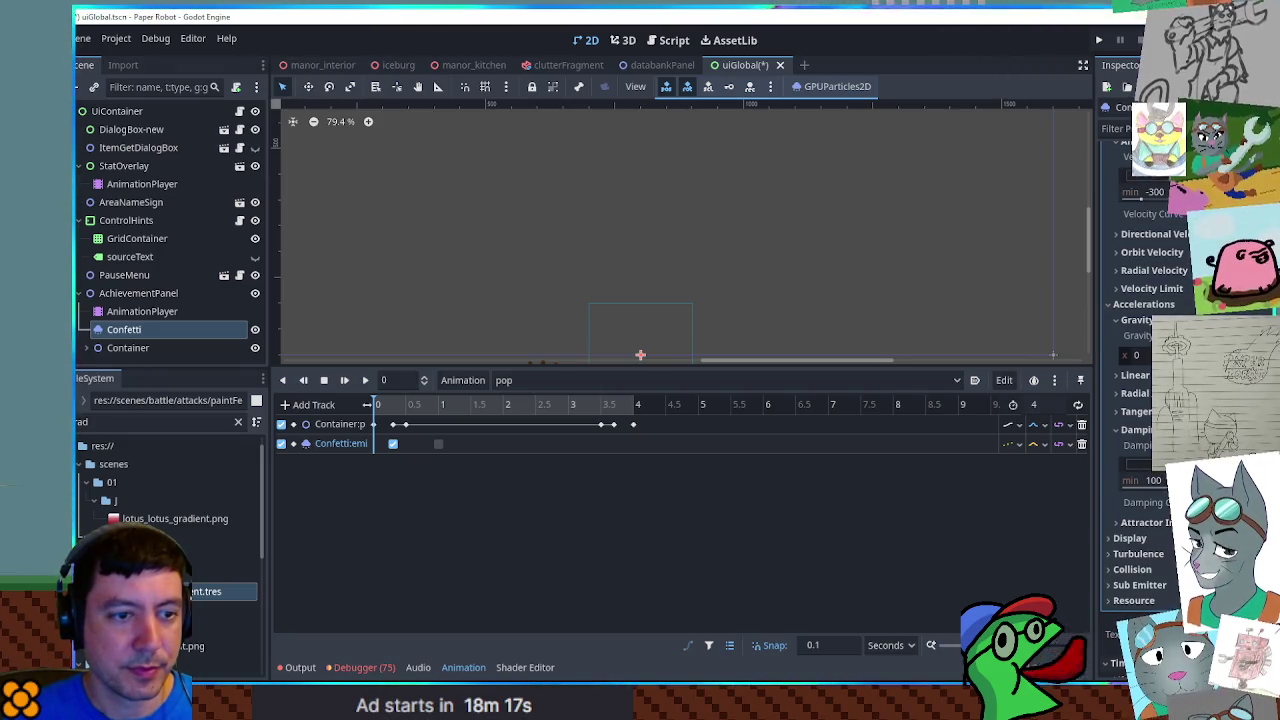
pyautogui.click(1141, 481)
pyautogui.write('400')
pyautogui.press('Return')
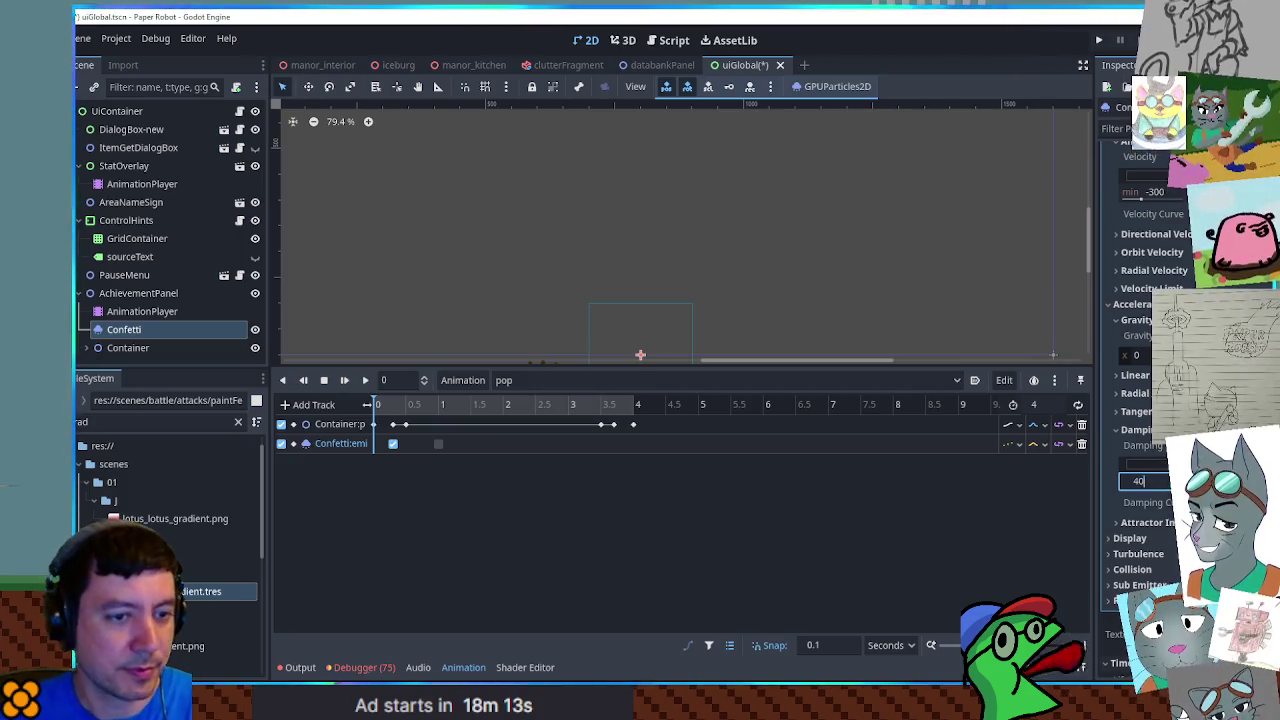
pyautogui.scroll(-3, 655, 307)
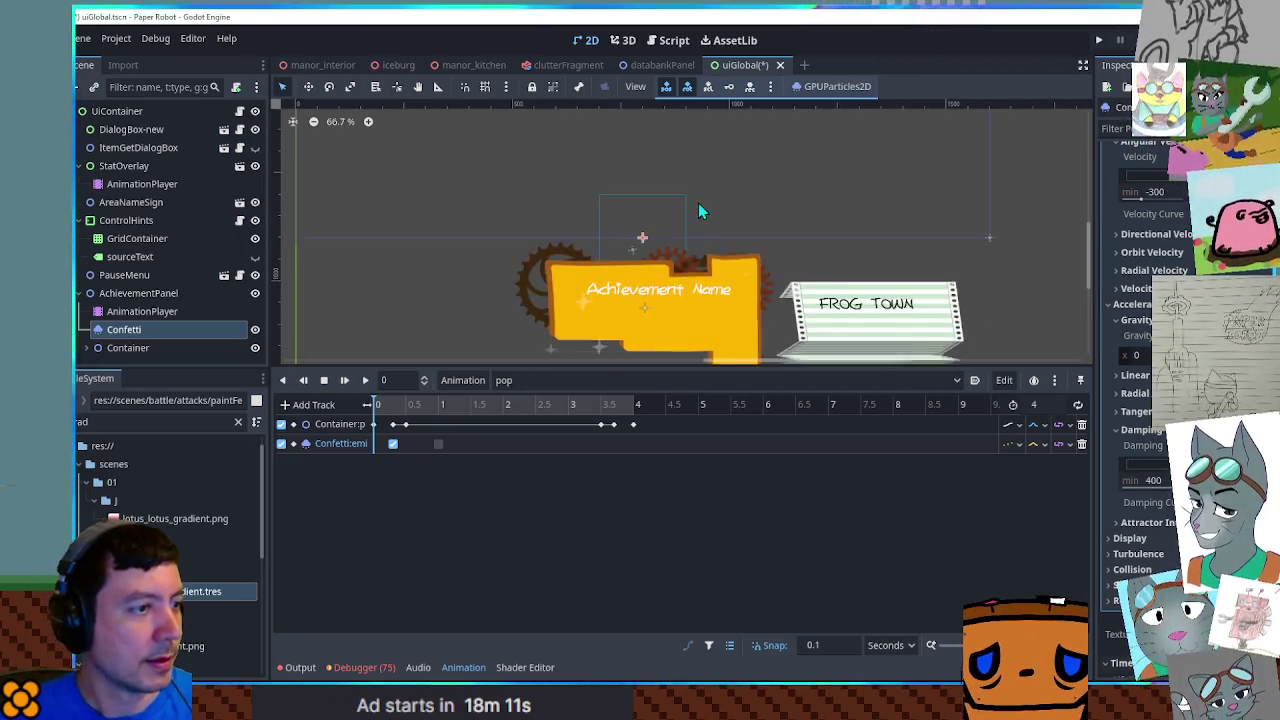
pyautogui.scroll(1, 698, 203)
pyautogui.scroll(10, 1185, 205)
pyautogui.click(1190, 168)
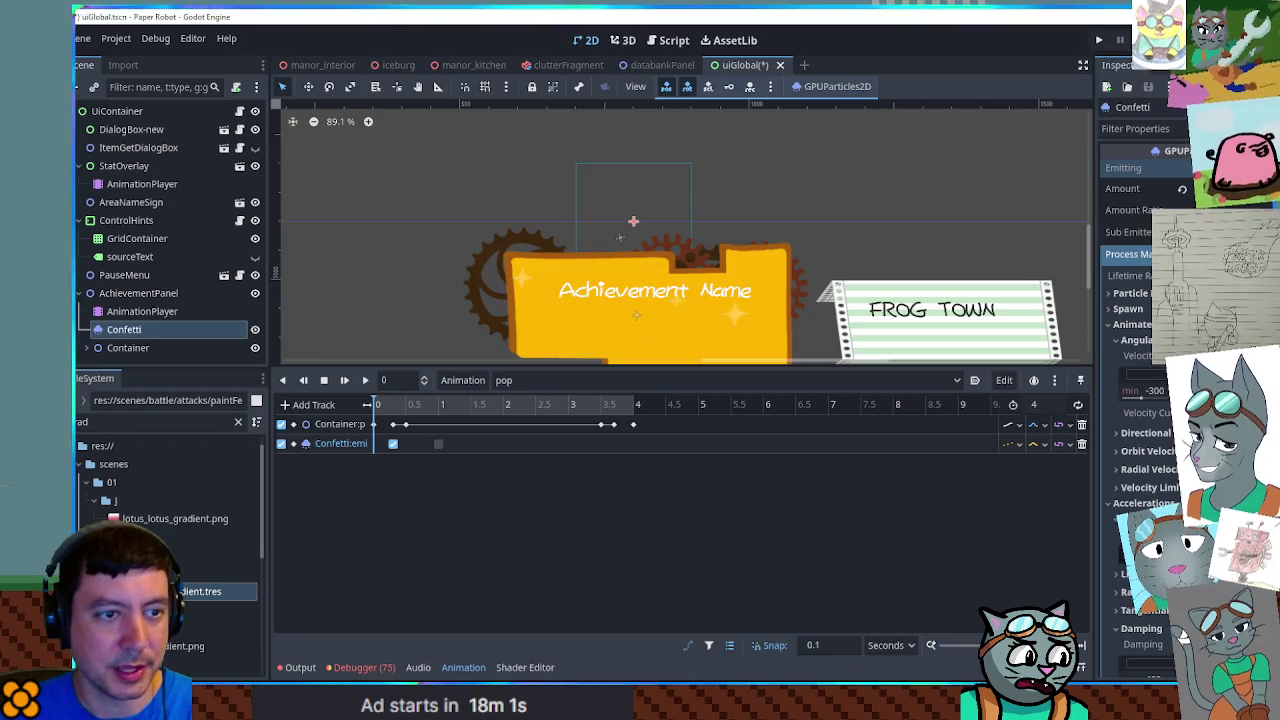
# Show the spawn velocity settings and bring minimum damping from 800 down to 500
pyautogui.click(1135, 324)
pyautogui.click(1130, 309)
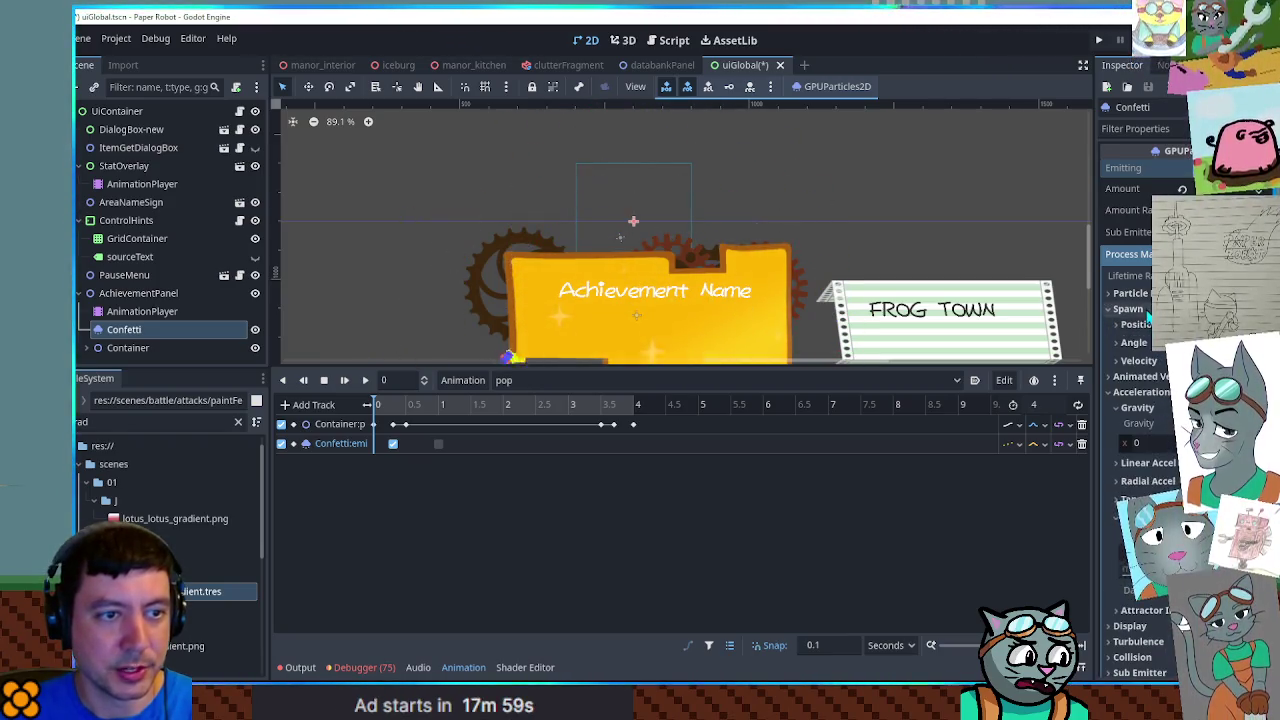
pyautogui.click(1150, 362)
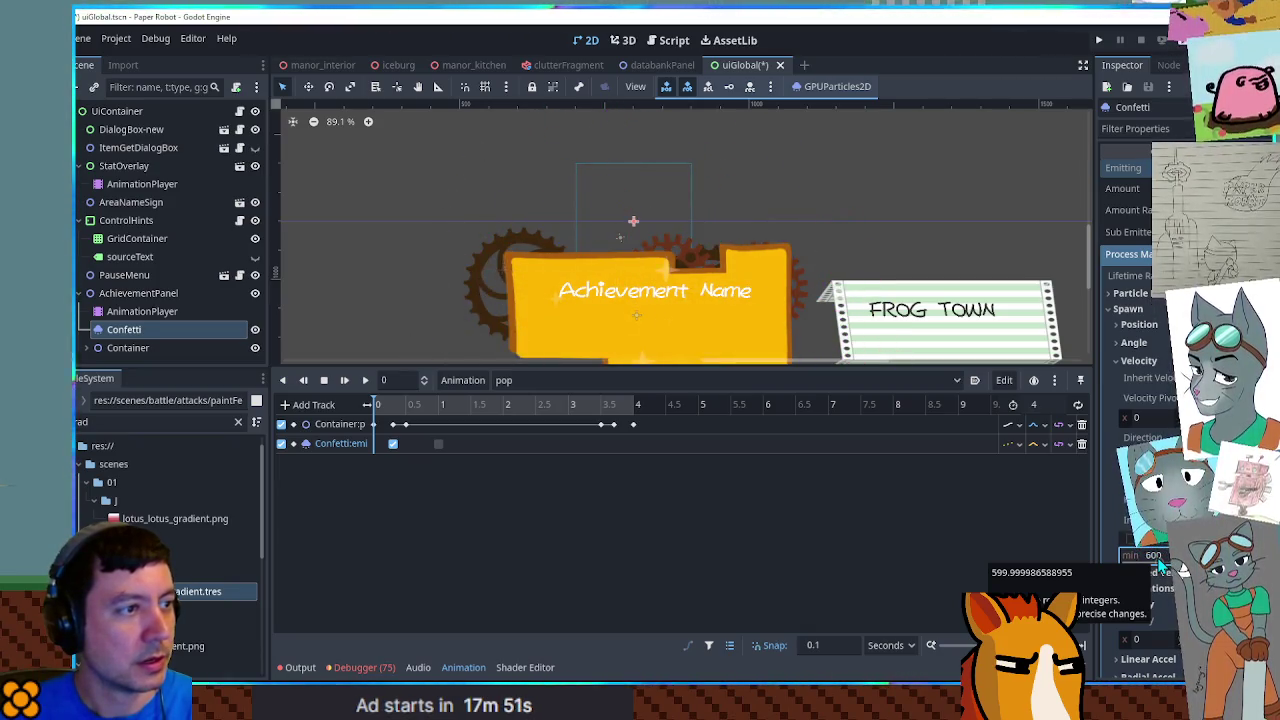
pyautogui.scroll(-5, 1150, 552)
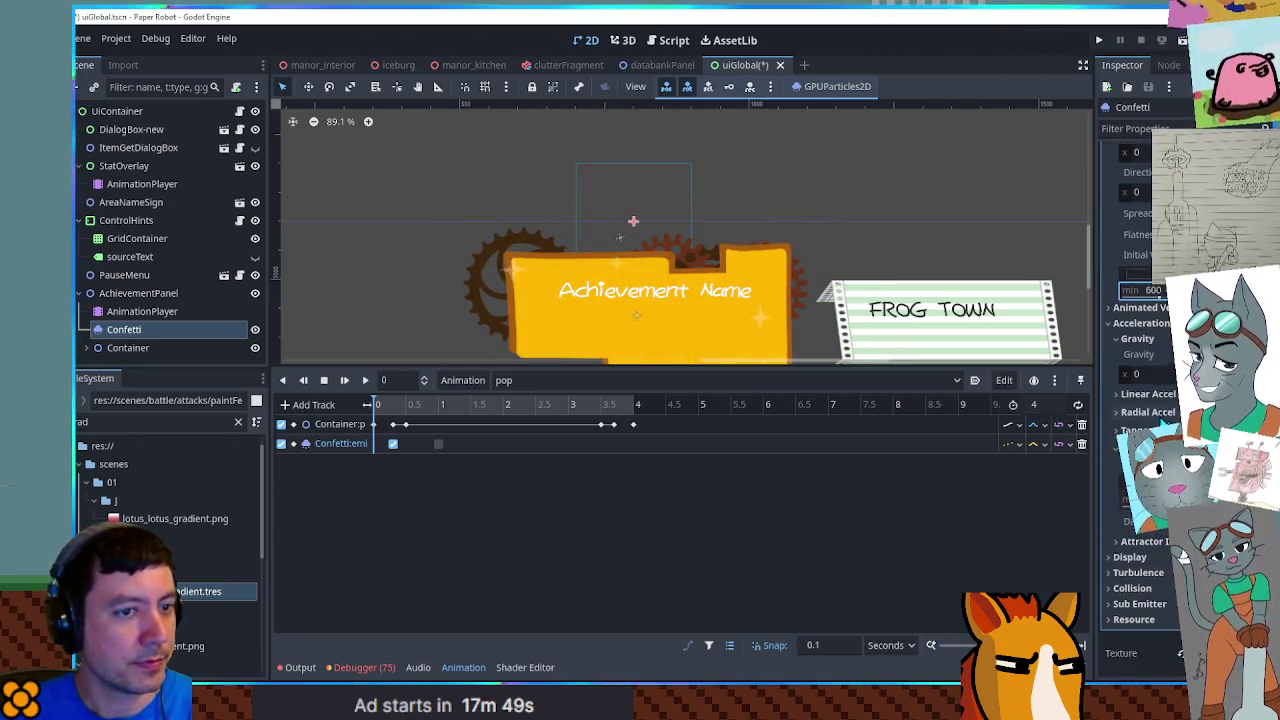
pyautogui.scroll(-3, 1150, 370)
pyautogui.click(1160, 367)
pyautogui.write('800')
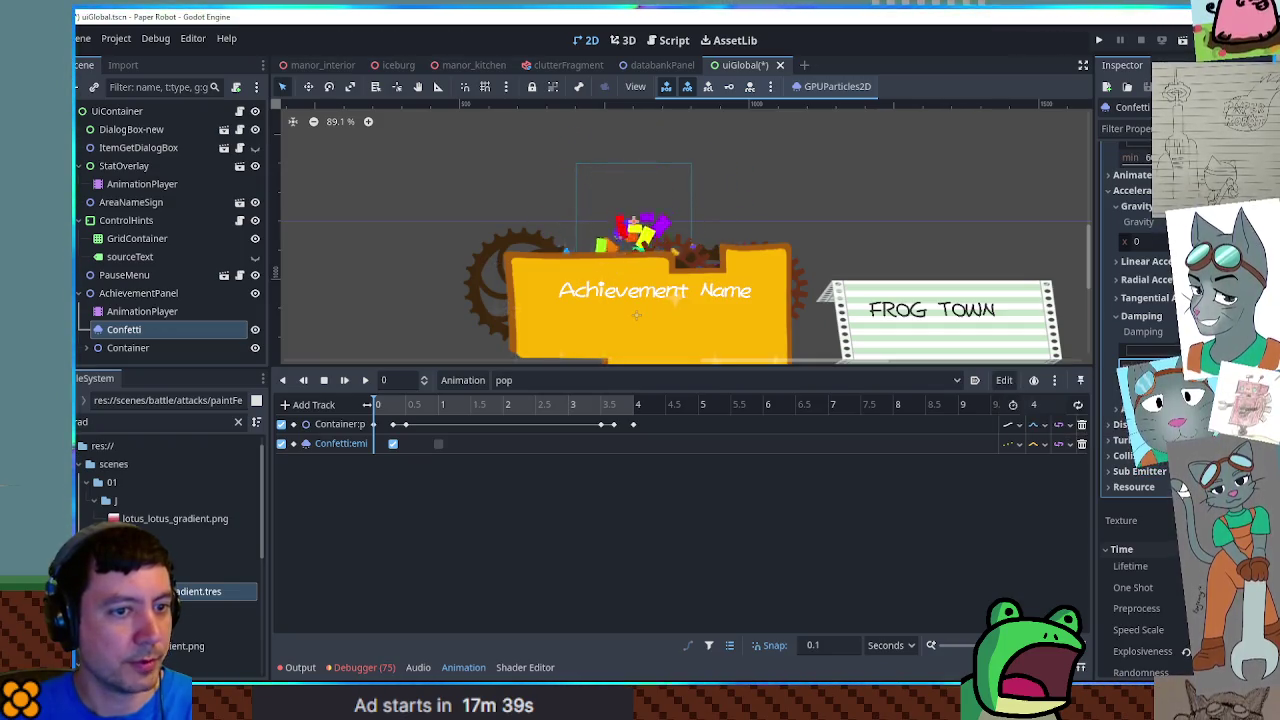
pyautogui.moveTo(1160, 367); pyautogui.dragTo(1120, 367)
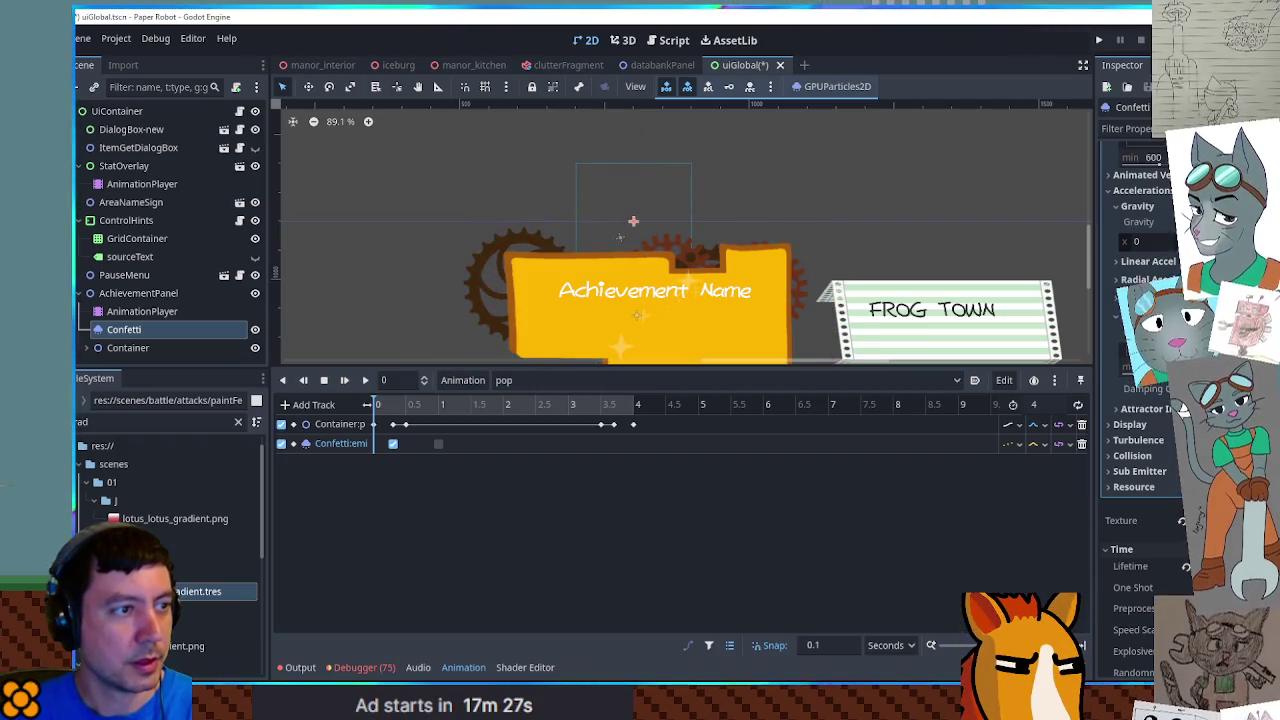
# Select and then deselect the Confetti emitting track to preview the burst
pyautogui.click(880, 445)
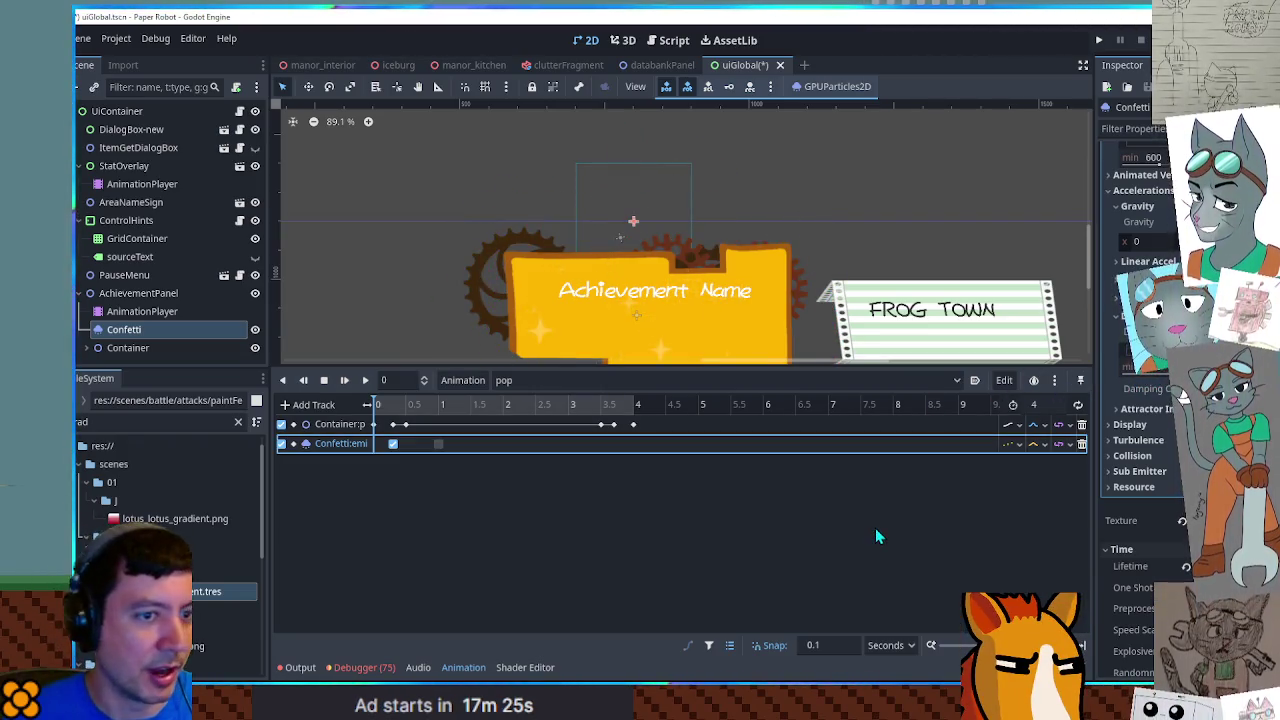
pyautogui.scroll(3, 1150, 400)
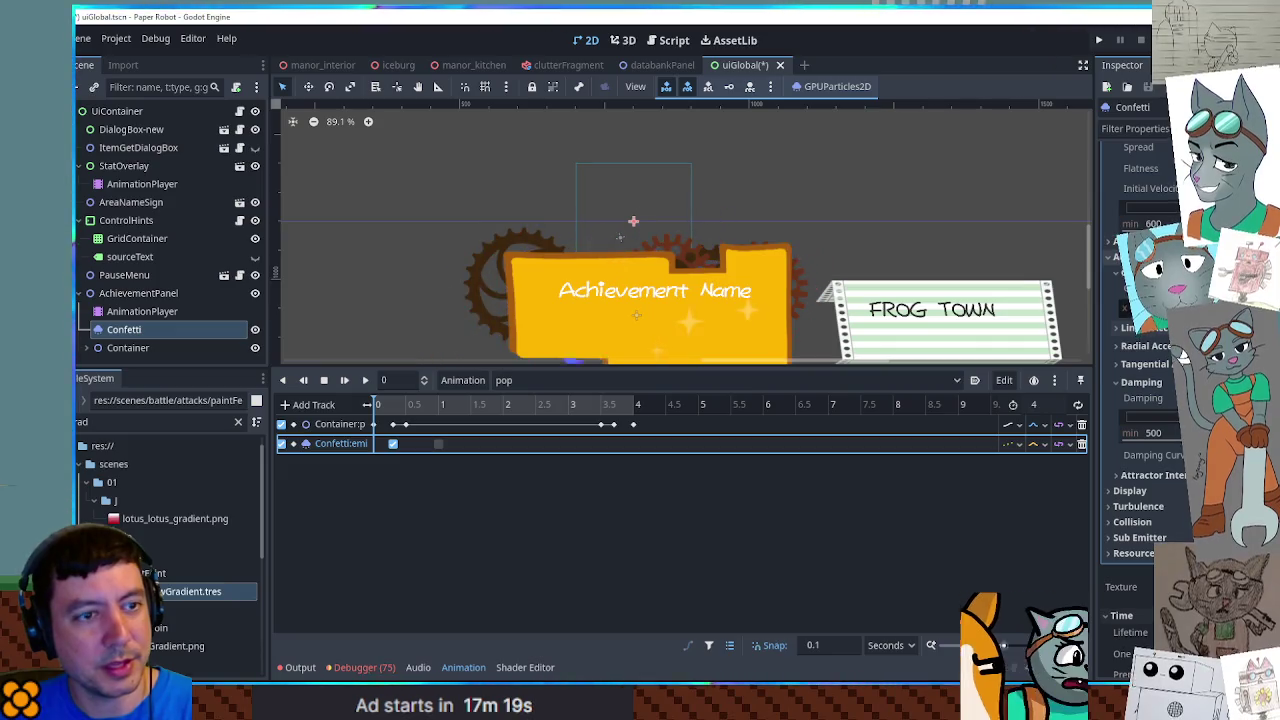
pyautogui.click(663, 569)
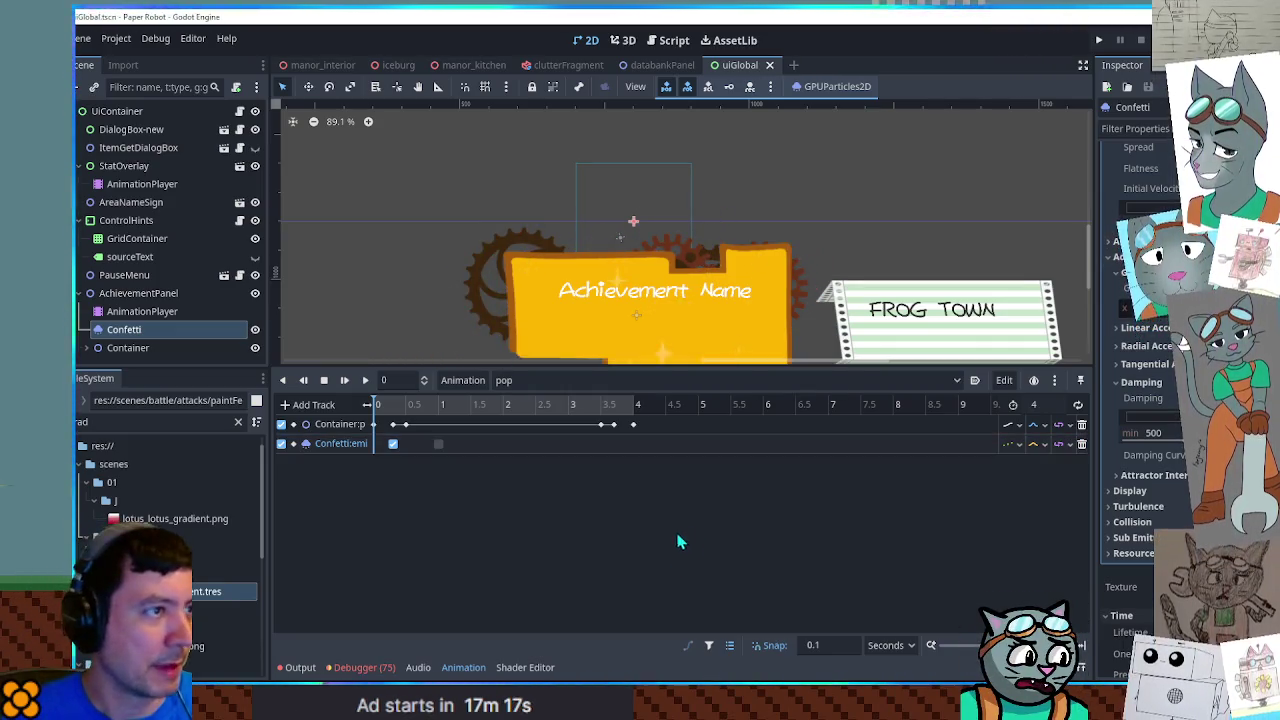
# Run the manor_kitchen scene to test the banner, then close the game
pyautogui.click(469, 70)
pyautogui.hotkey('ctrl', 's')
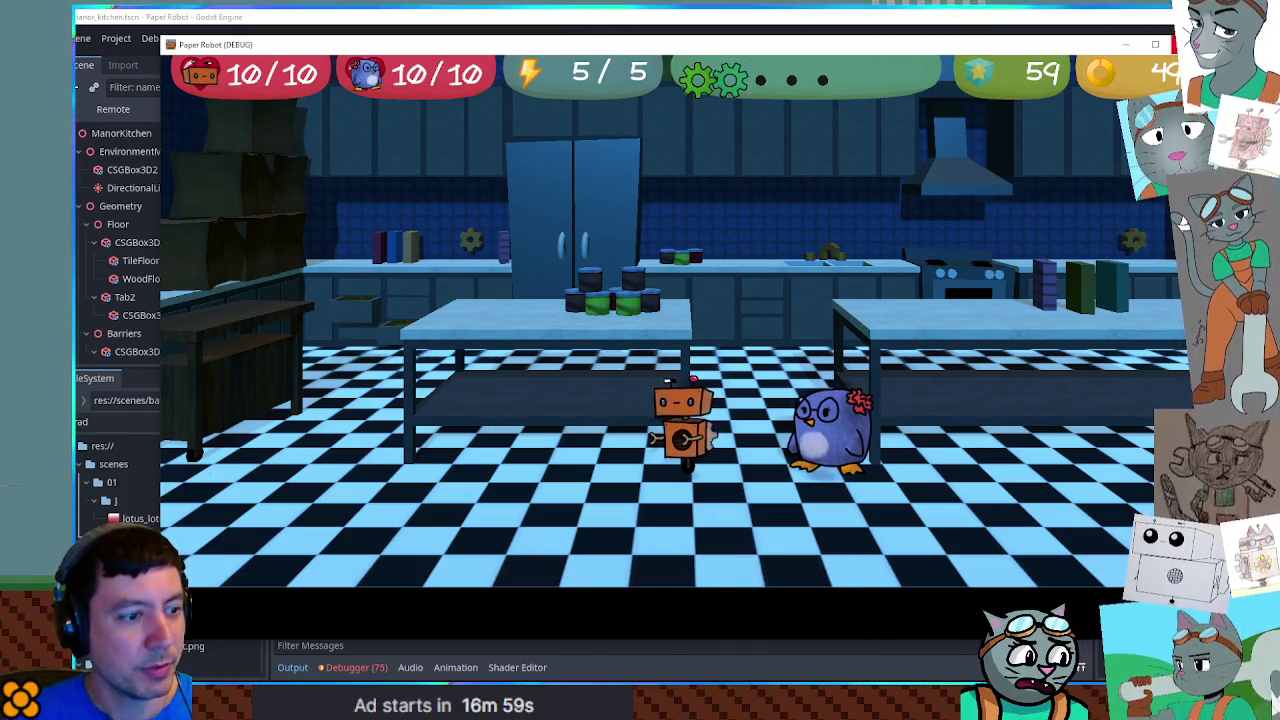
pyautogui.press('F8')
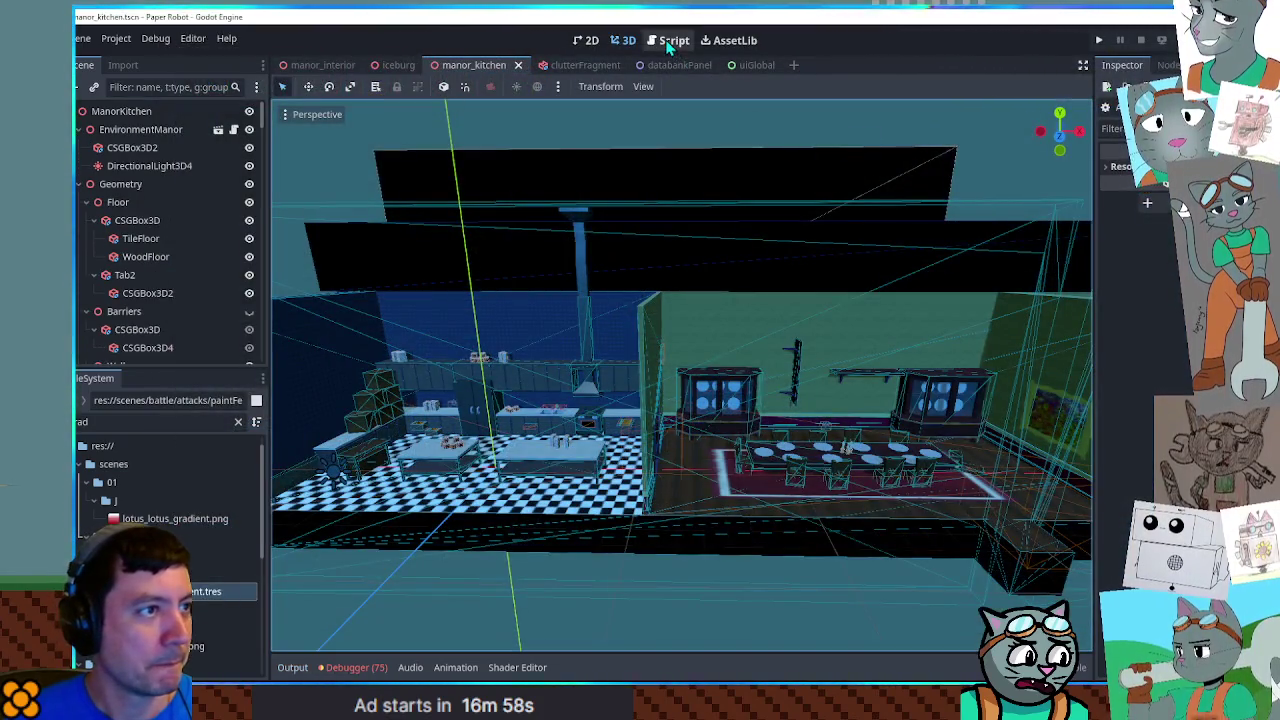
# Return to the uiGlobal scene and frame the banner in the 2D view
pyautogui.click(670, 42)
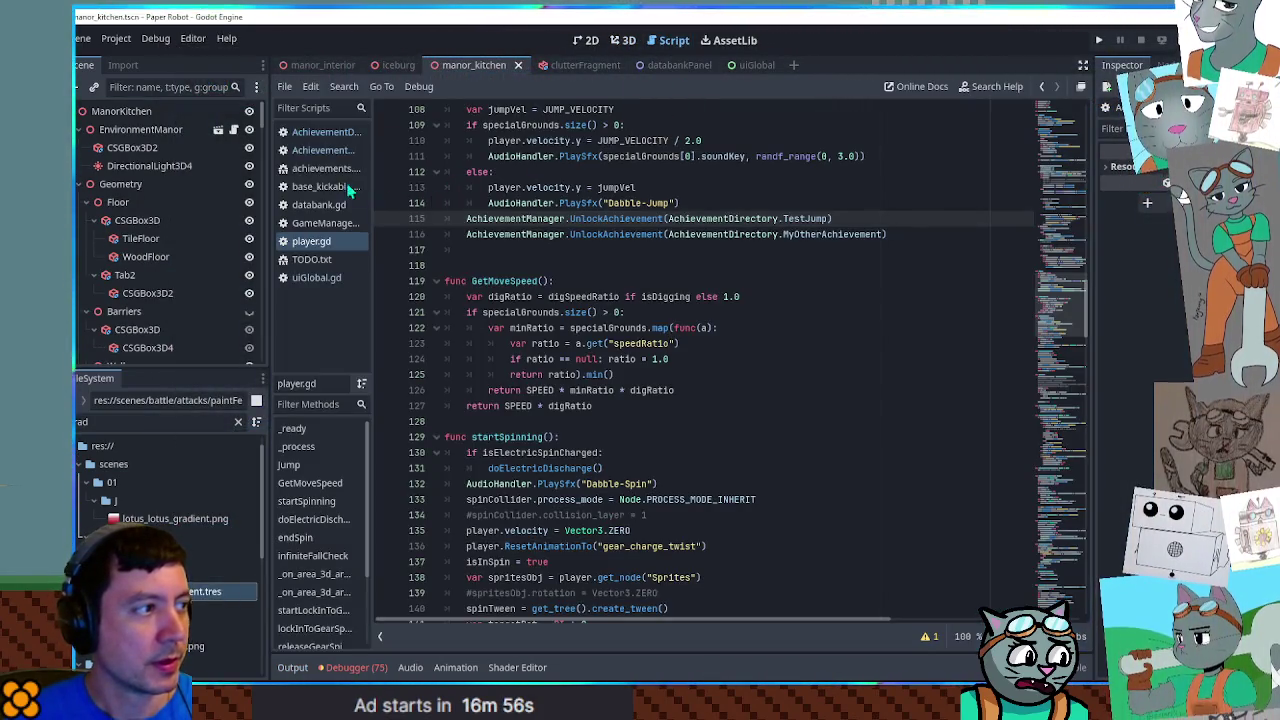
pyautogui.click(752, 68)
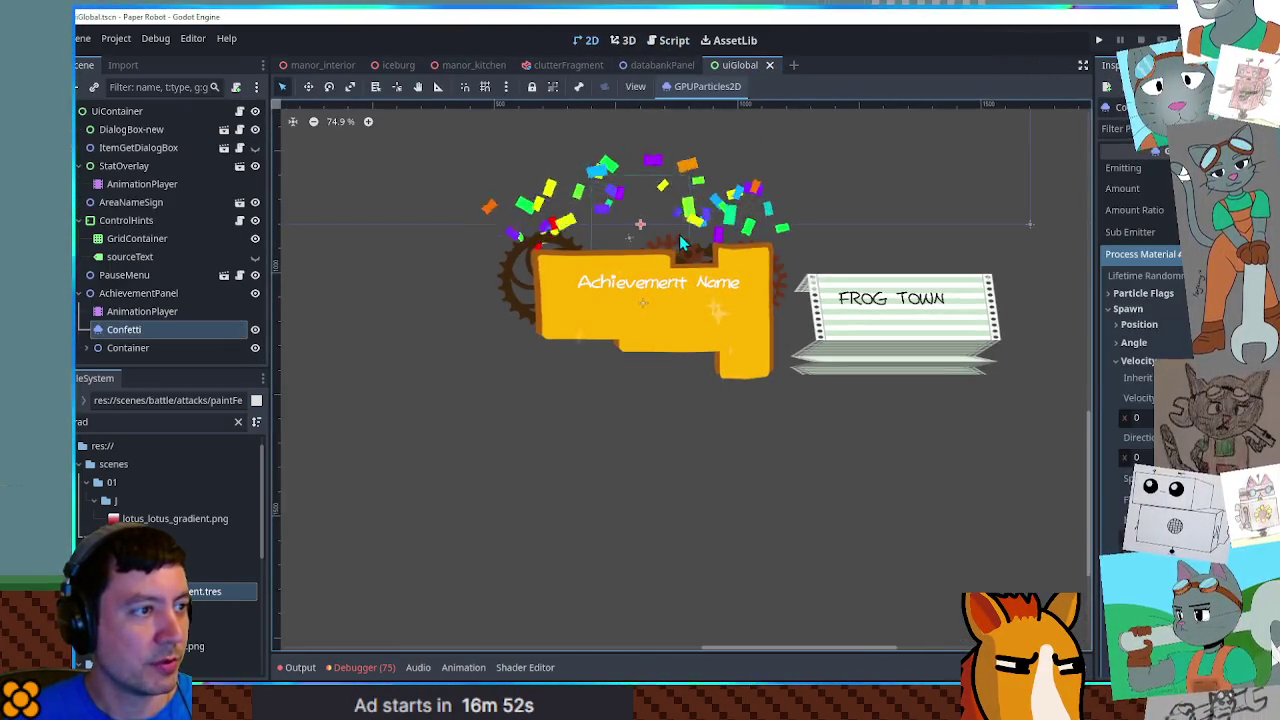
pyautogui.moveTo(680, 242); pyautogui.dragTo(683, 318)
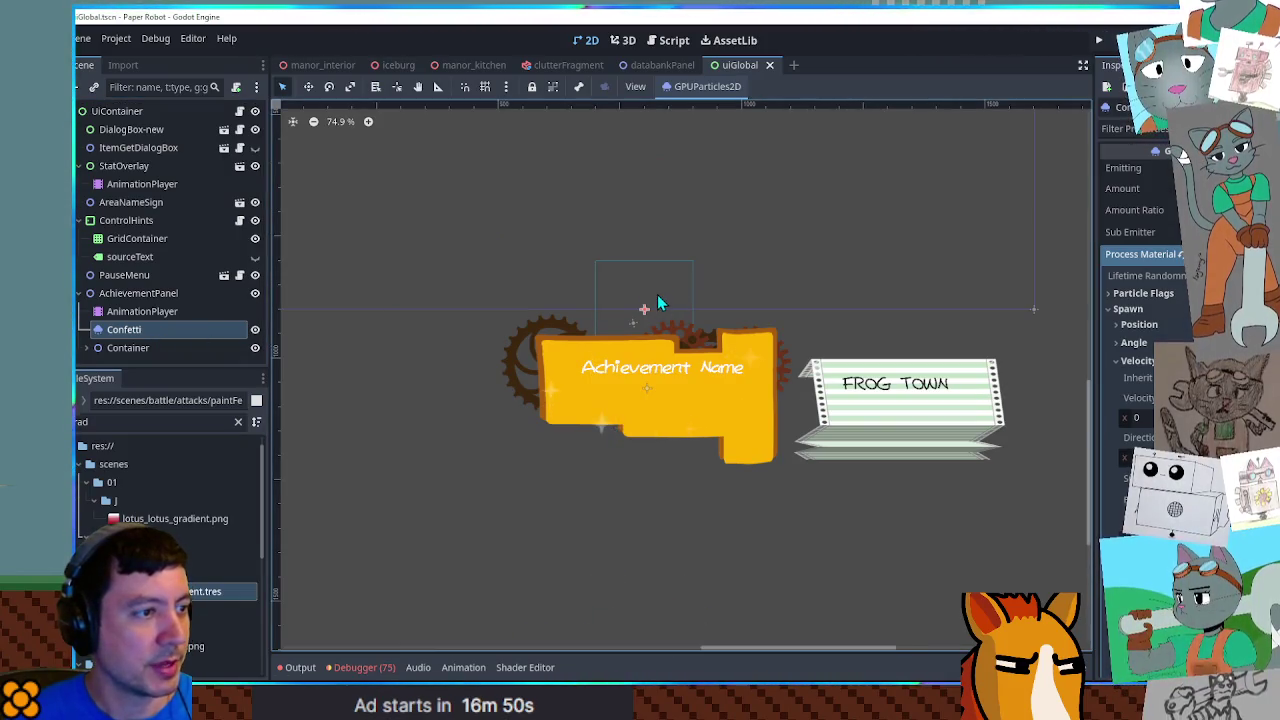
pyautogui.press('w')
# Set the pop playhead to 0.8 s, adjust the Confetti node, and save uiGlobal
pyautogui.click(135, 311)
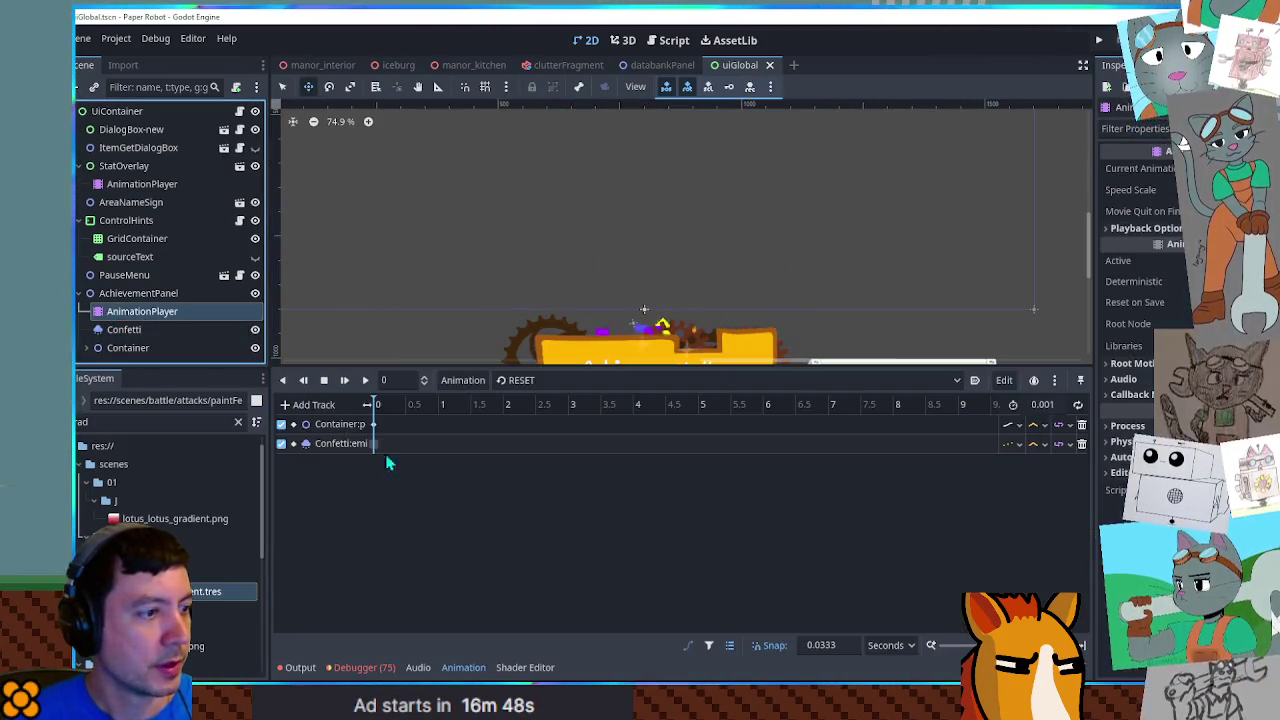
pyautogui.click(425, 413)
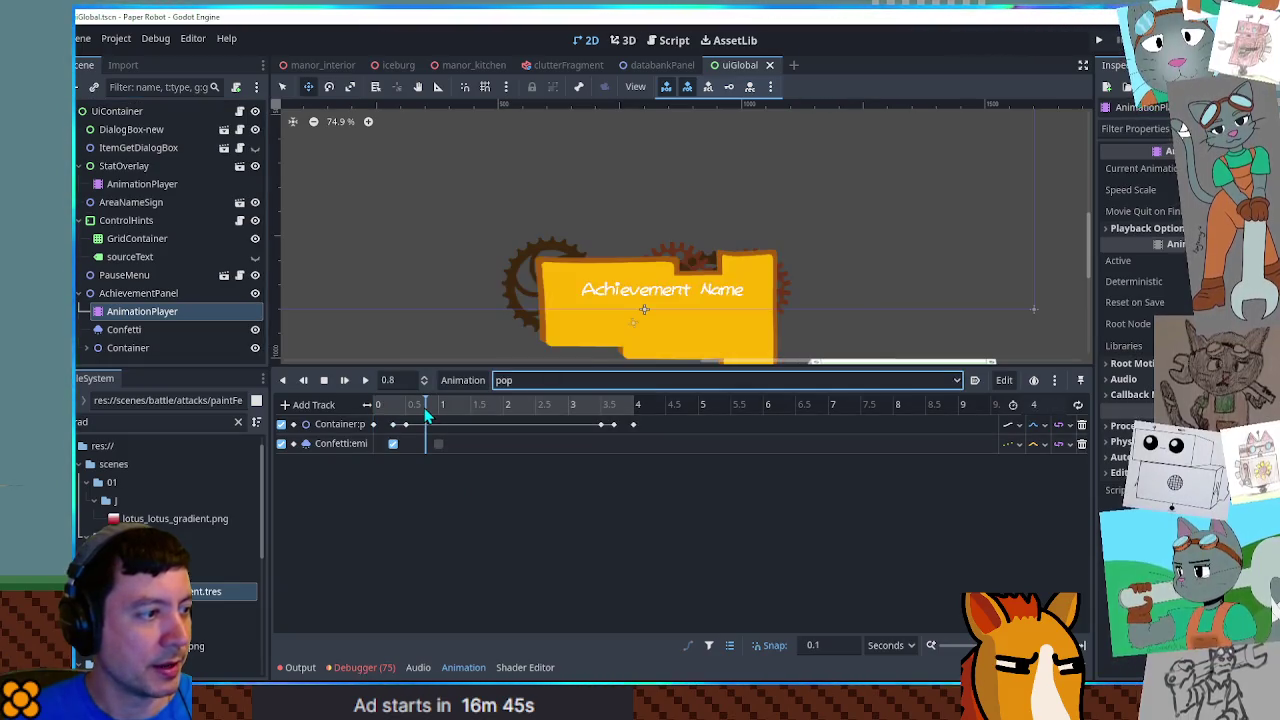
pyautogui.click(124, 329)
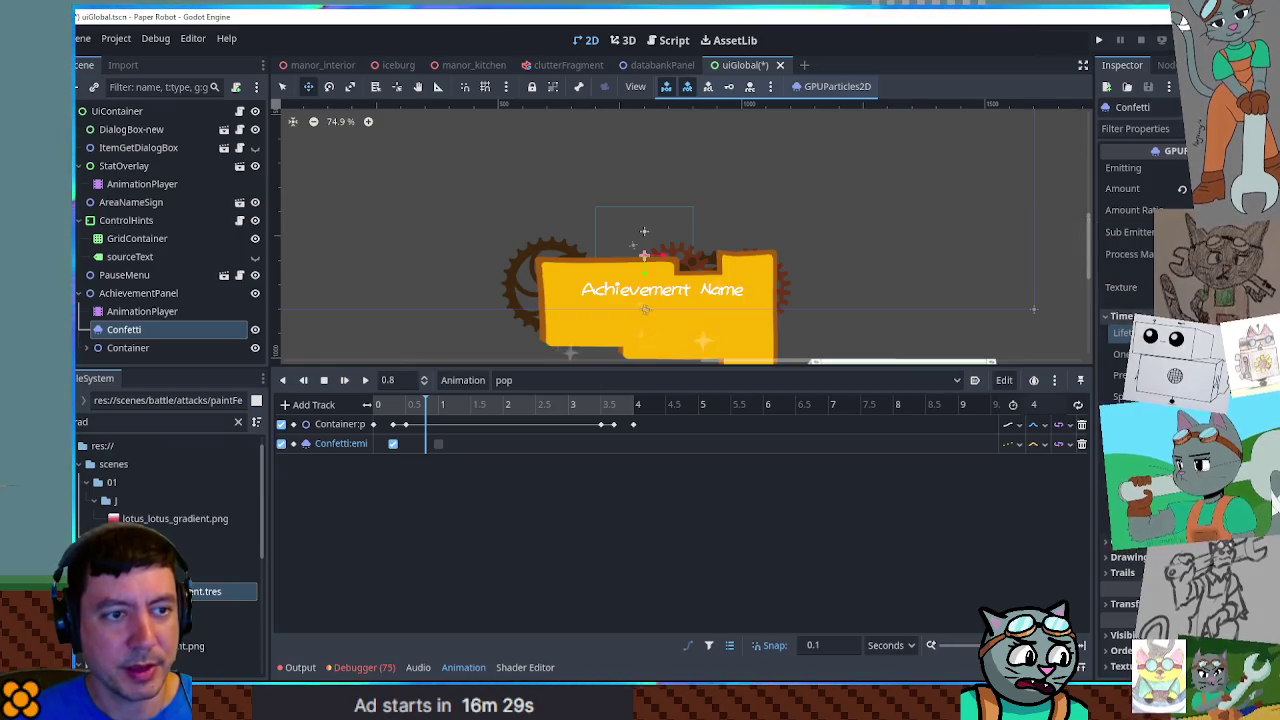
pyautogui.hotkey('ctrl', 's')
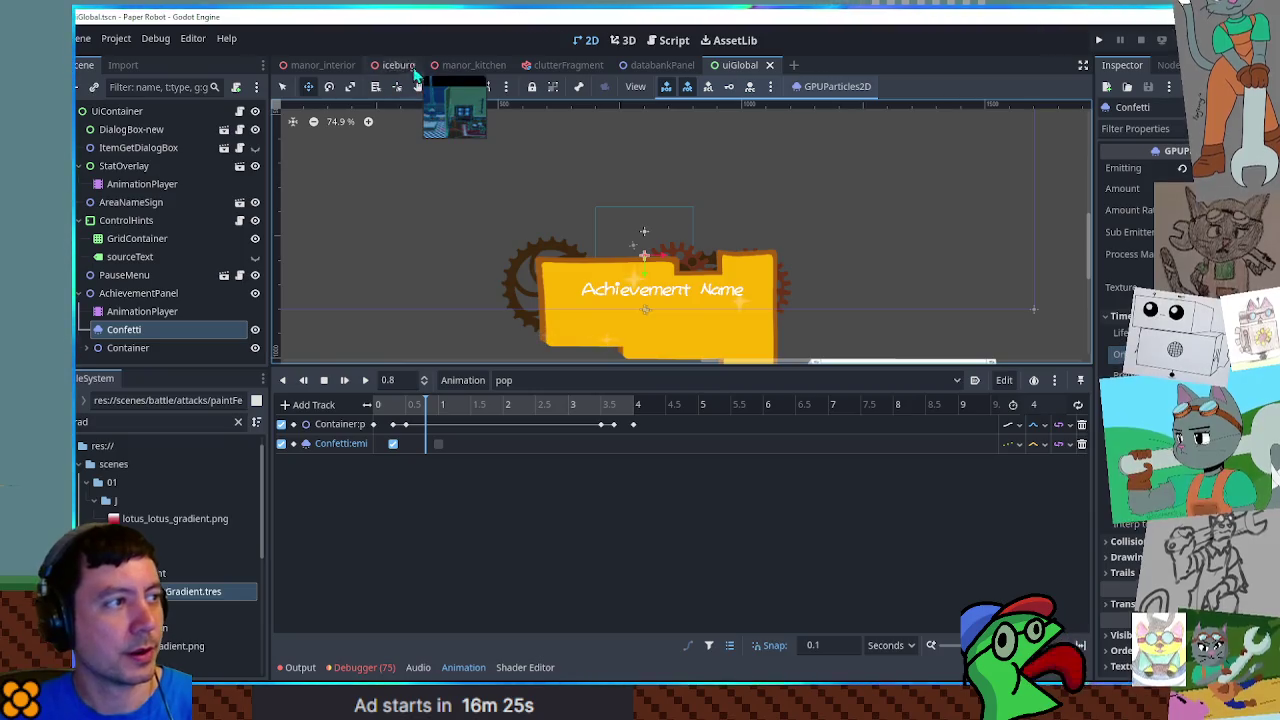
# Run manor_kitchen, move the robot to trigger the Jump! confetti banner, then close the game
pyautogui.click(489, 64)
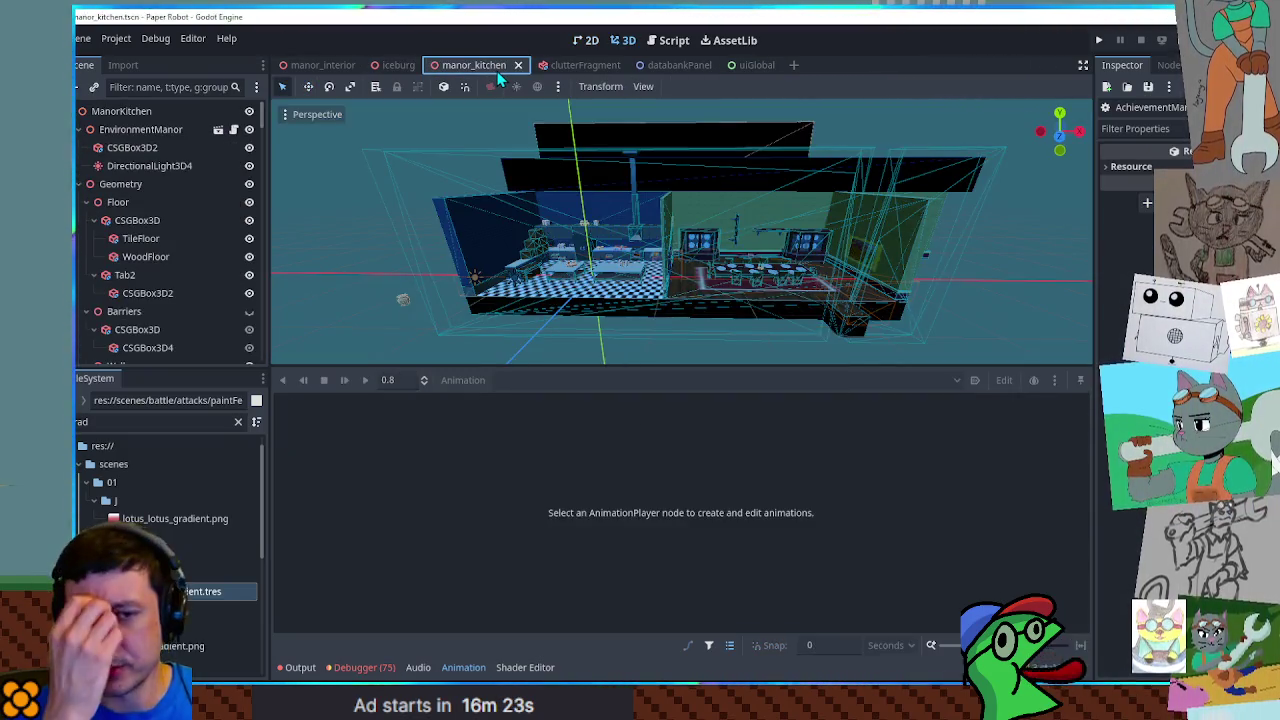
pyautogui.press('F6')
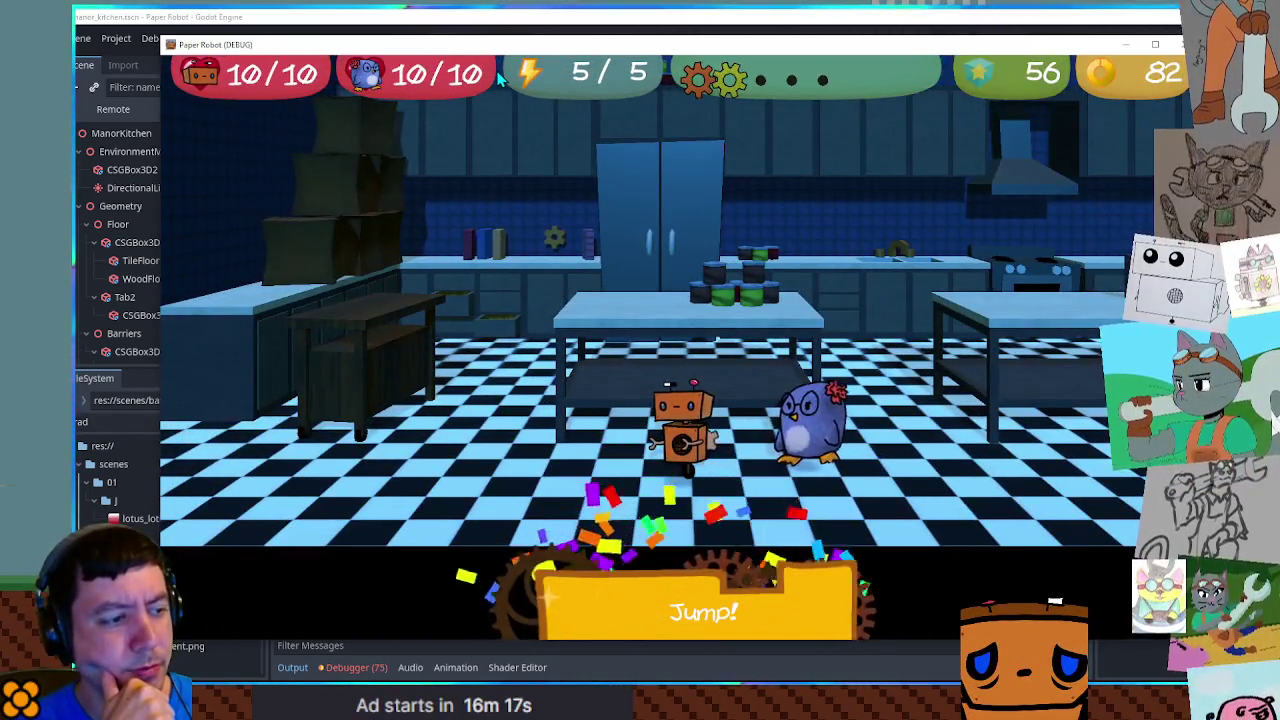
pyautogui.press('d')
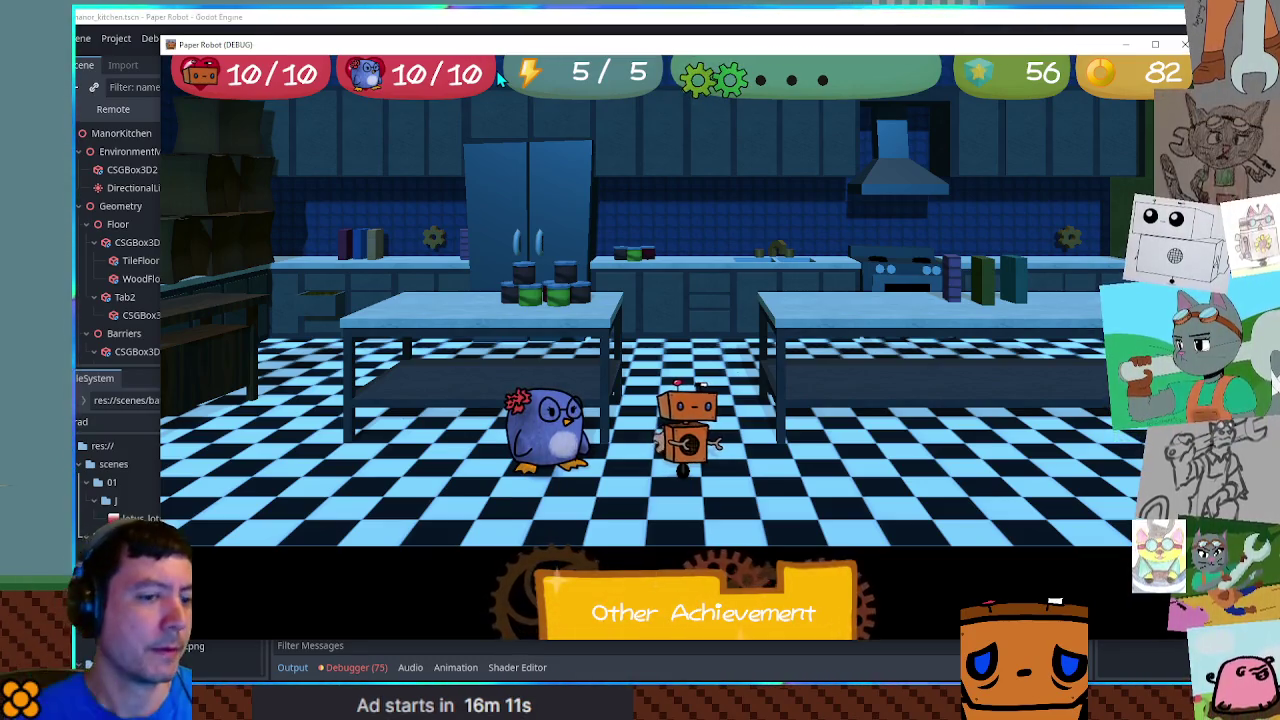
pyautogui.click(1185, 44)
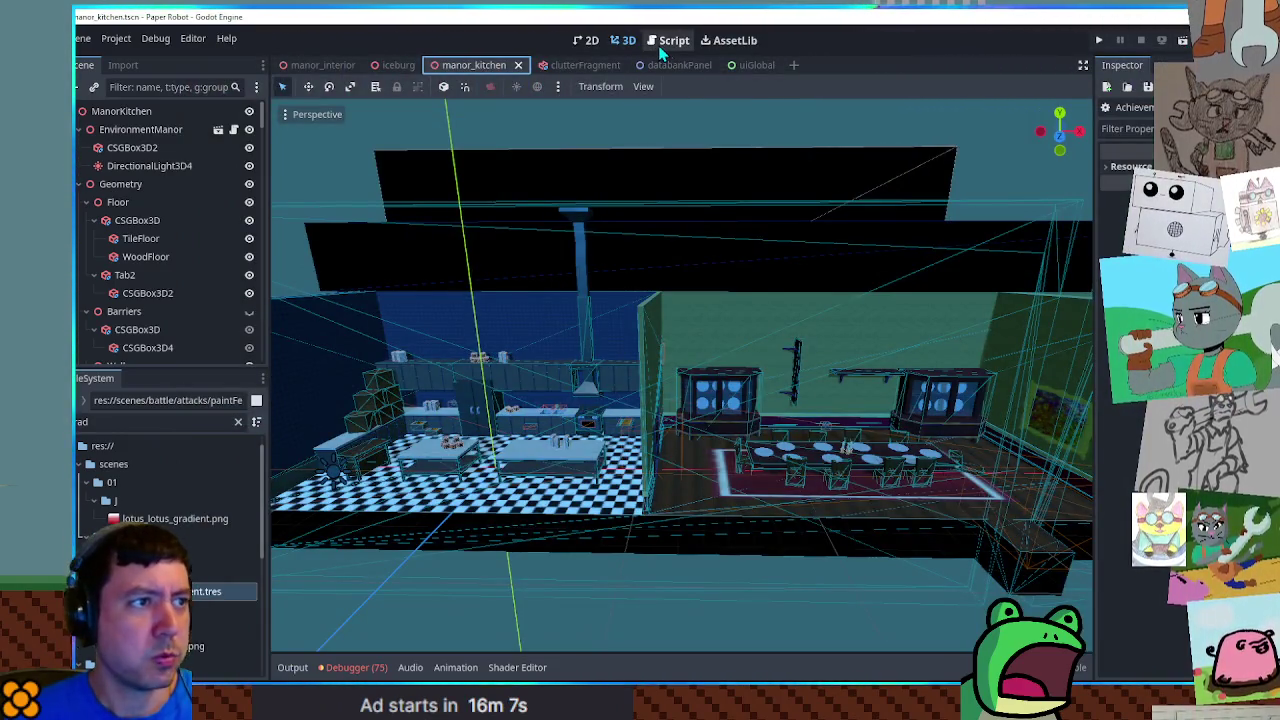
# Delete the later Confetti emitting key from pop, select Confetti, then go back to manor_kitchen
pyautogui.click(757, 68)
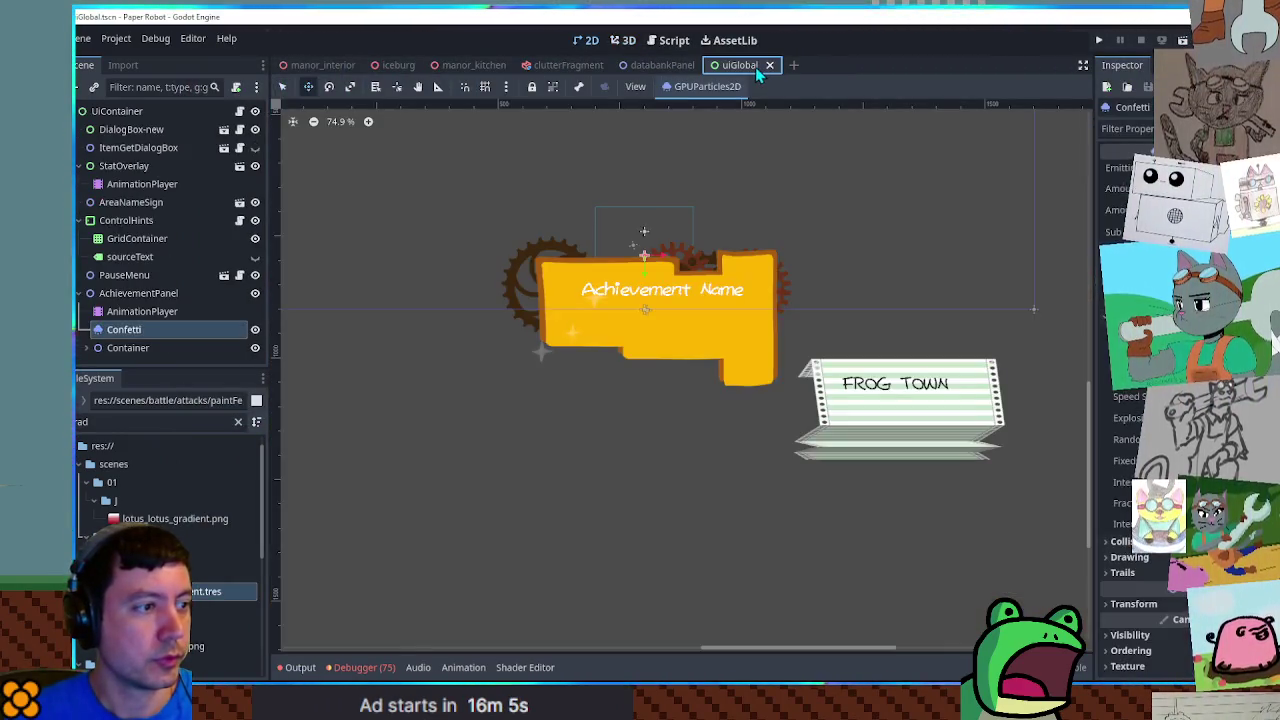
pyautogui.click(142, 312)
pyautogui.click(549, 380)
pyautogui.click(529, 420)
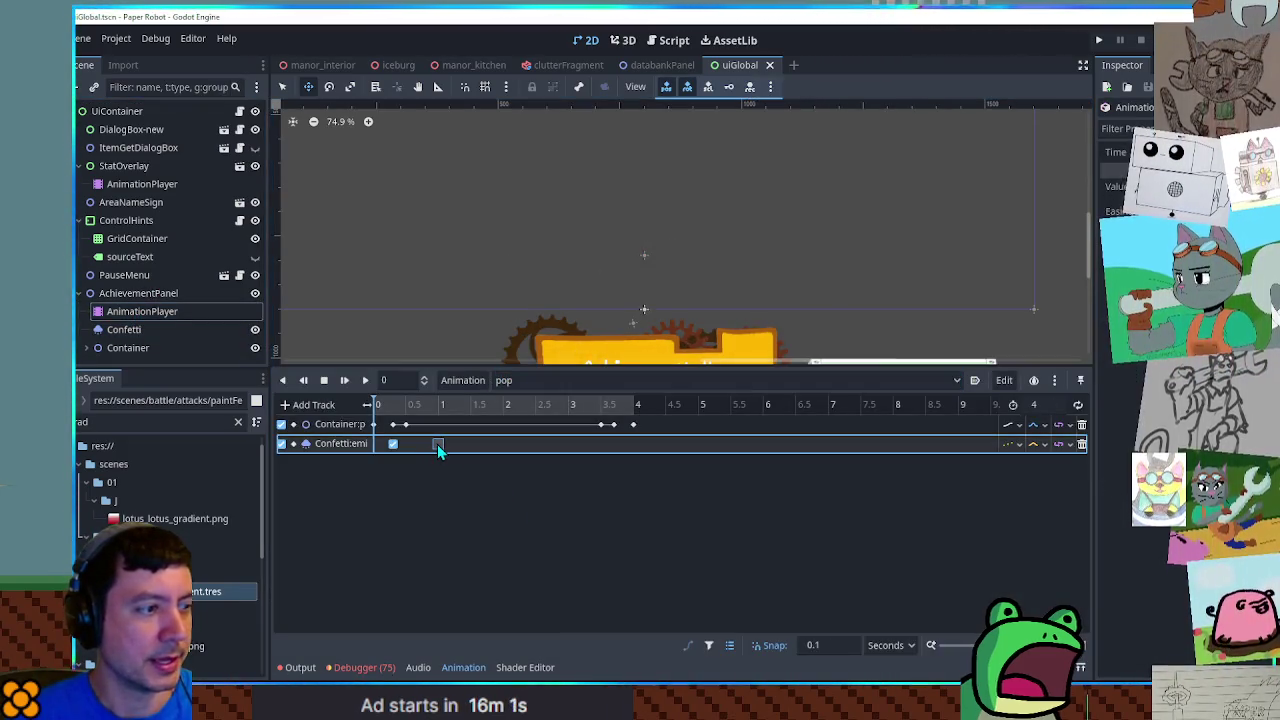
pyautogui.hotkey('ctrl', 's')
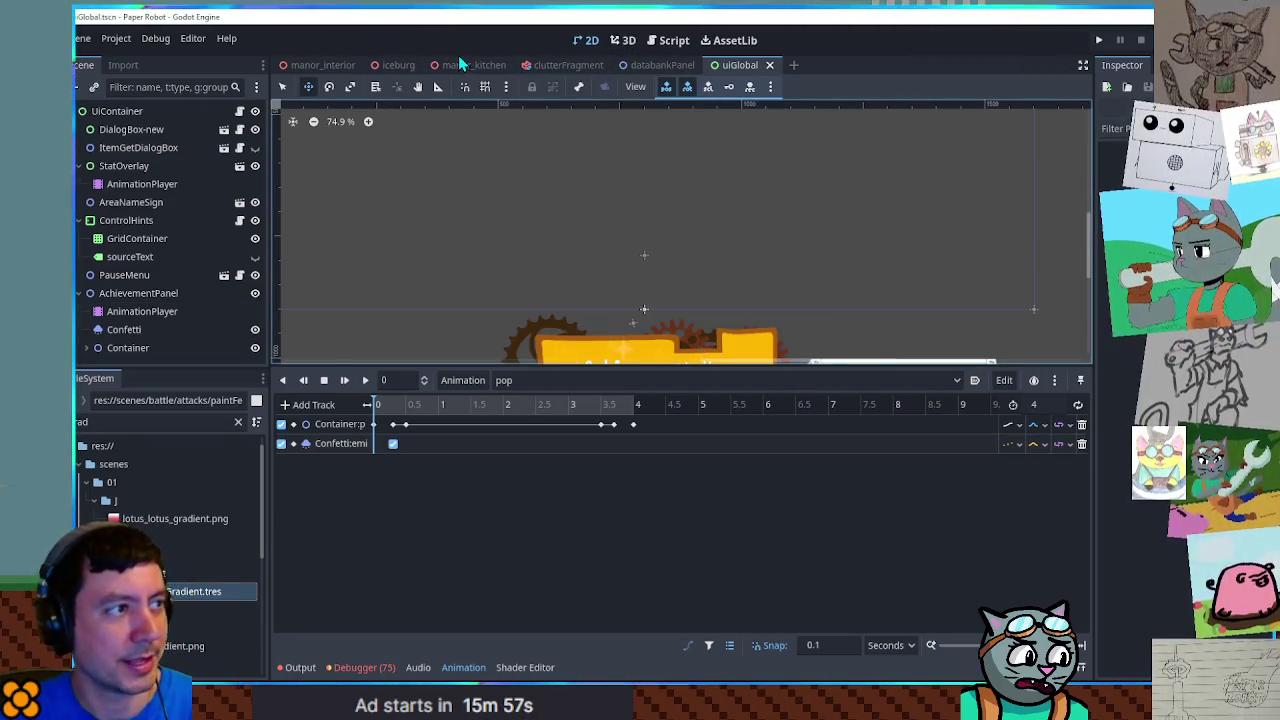
pyautogui.click(128, 332)
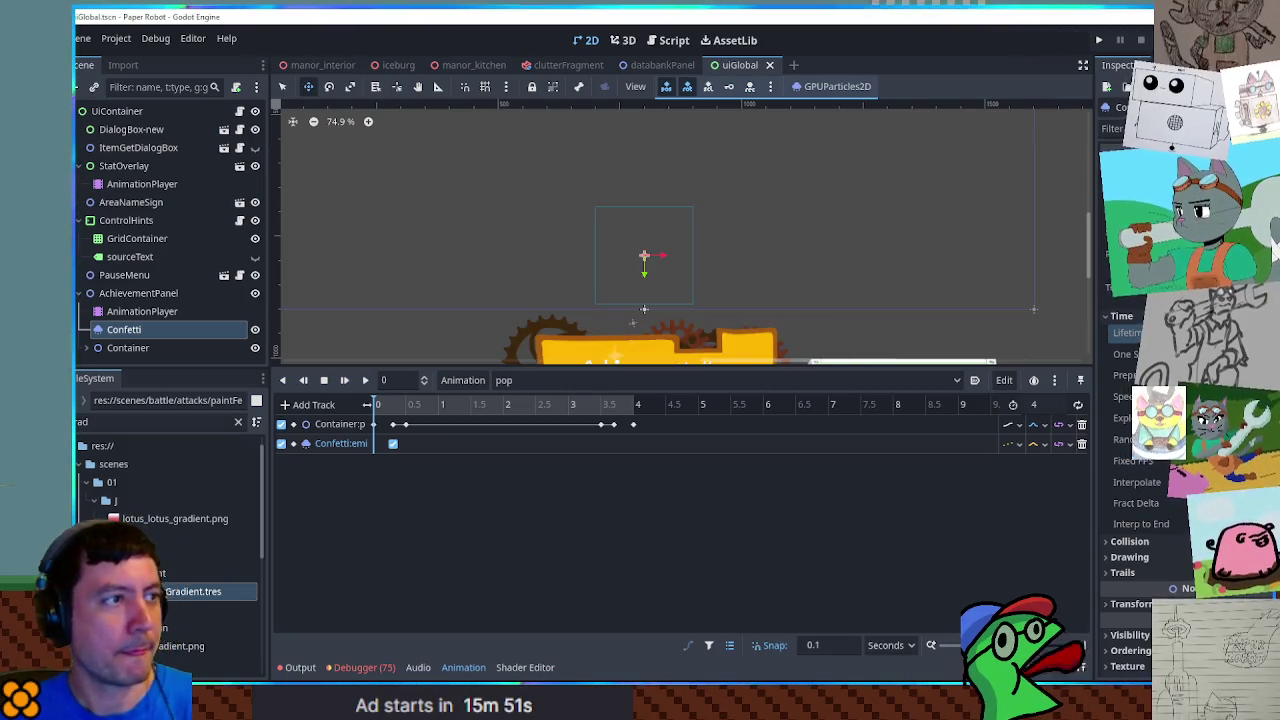
pyautogui.click(476, 66)
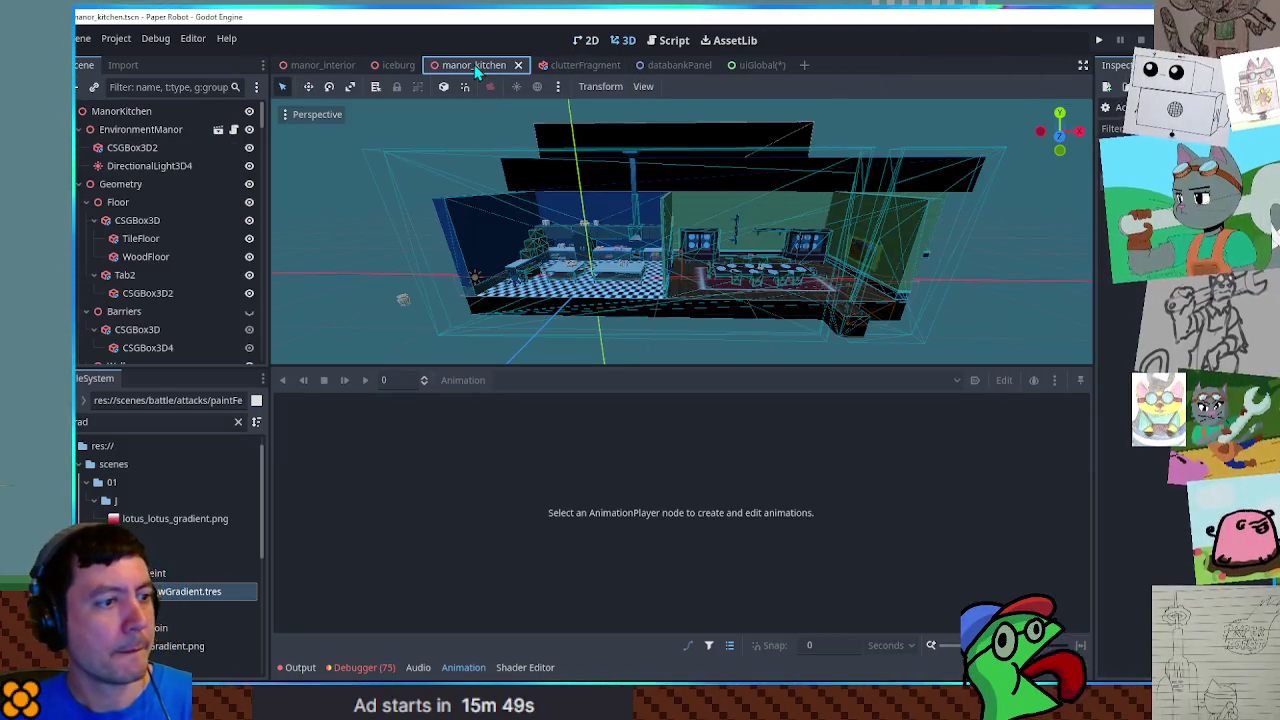
# Run the game again and show its live node tree in the Remote Scene dock
pyautogui.press('F5')
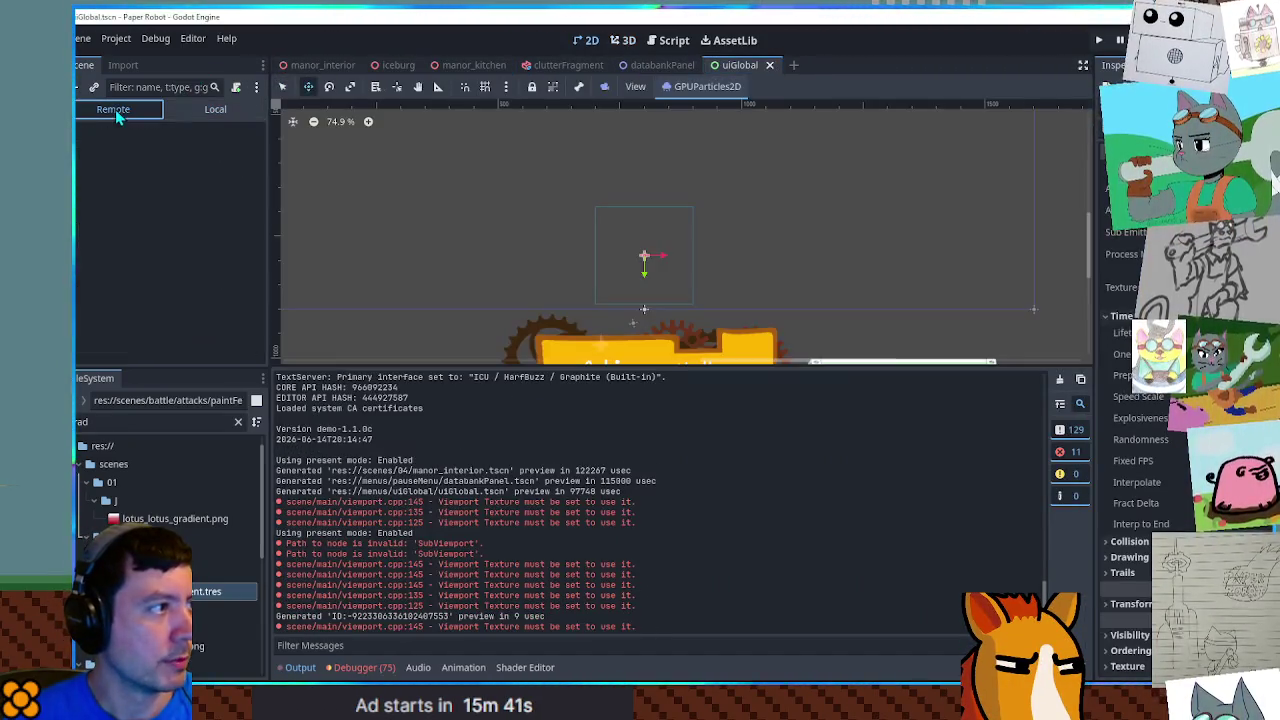
pyautogui.click(117, 113)
pyautogui.scroll(-4, 90, 312)
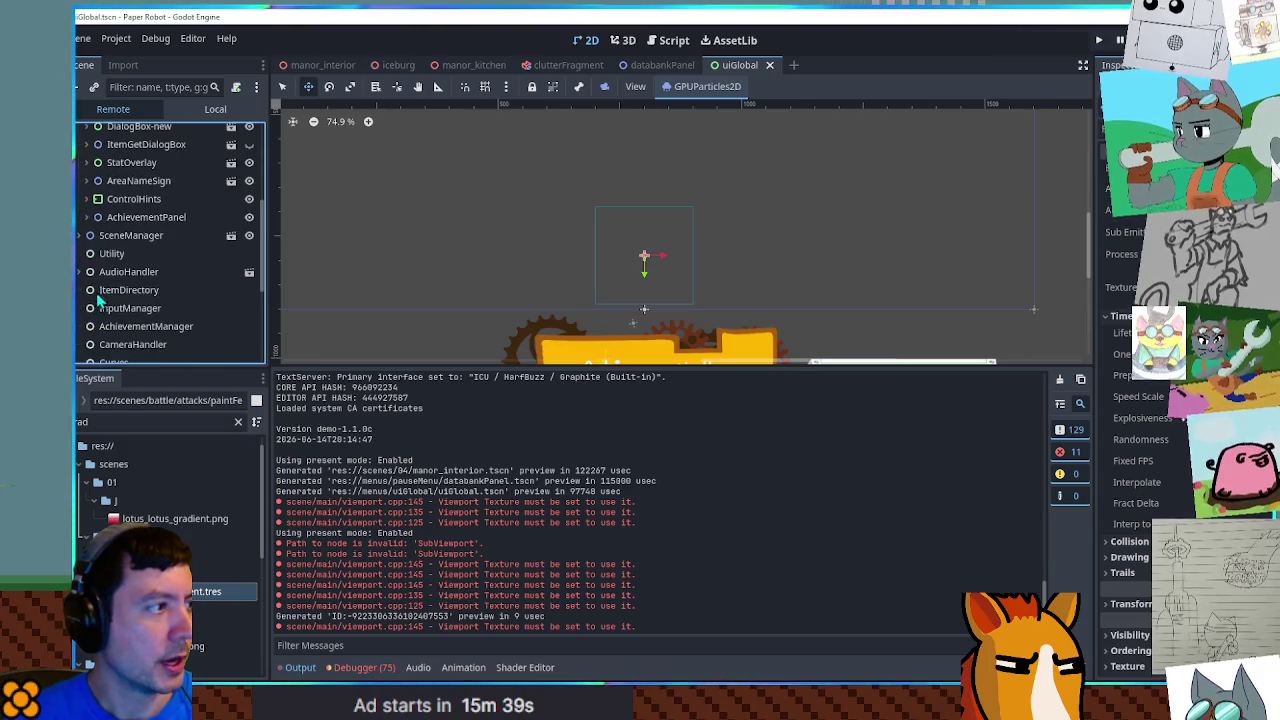
# Turn on Emitting for the live Confetti under AchievementPanel to test the burst, then stop the game
pyautogui.click(87, 218)
pyautogui.click(110, 253)
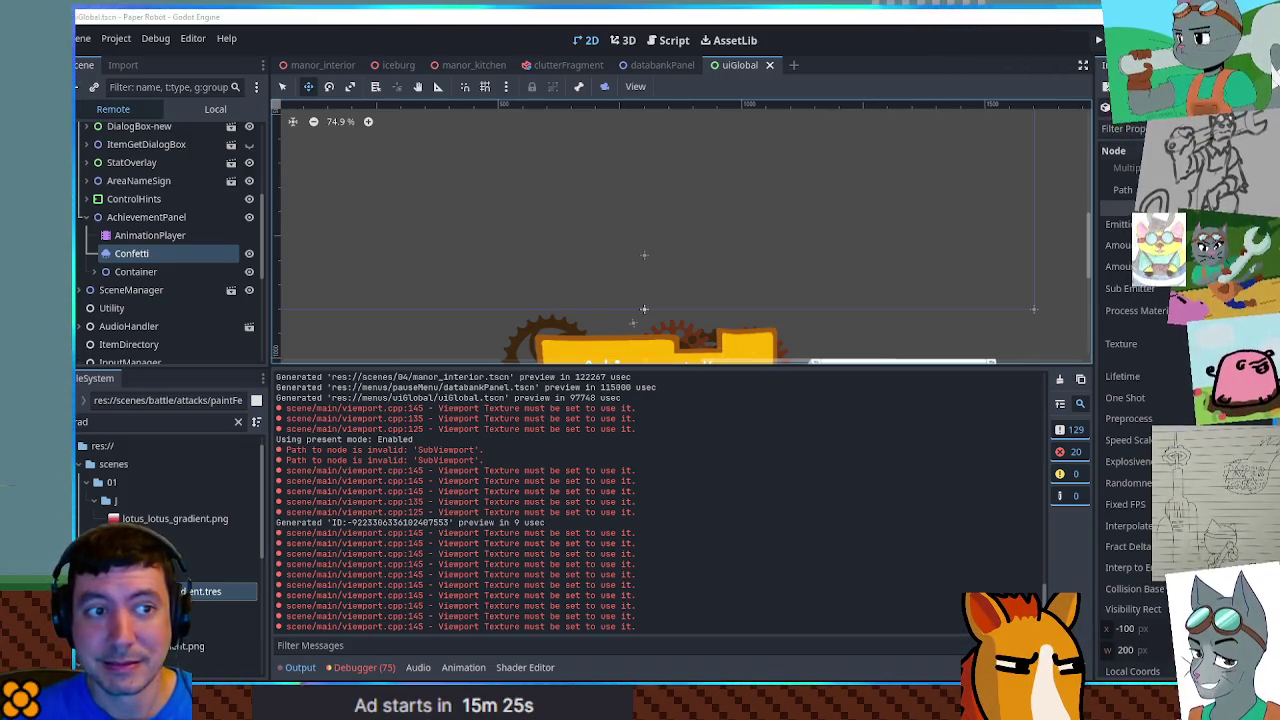
pyautogui.click(1180, 224)
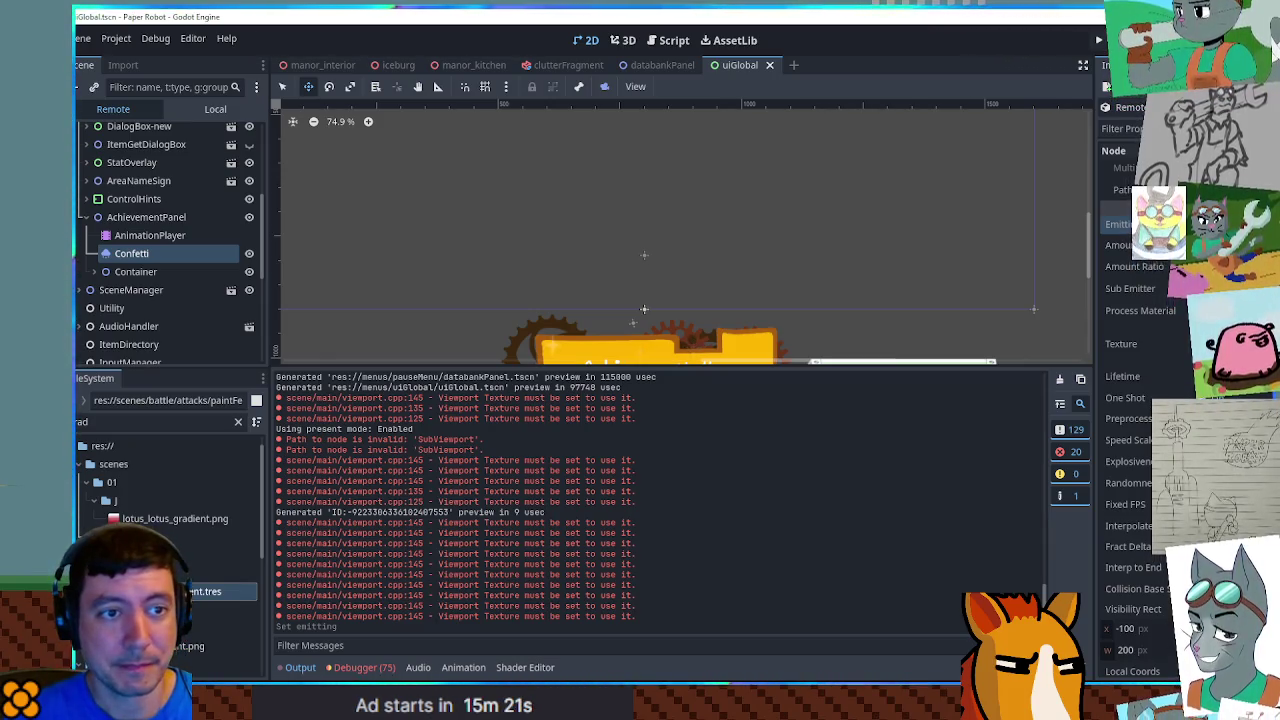
pyautogui.scroll(-2, 1130, 400)
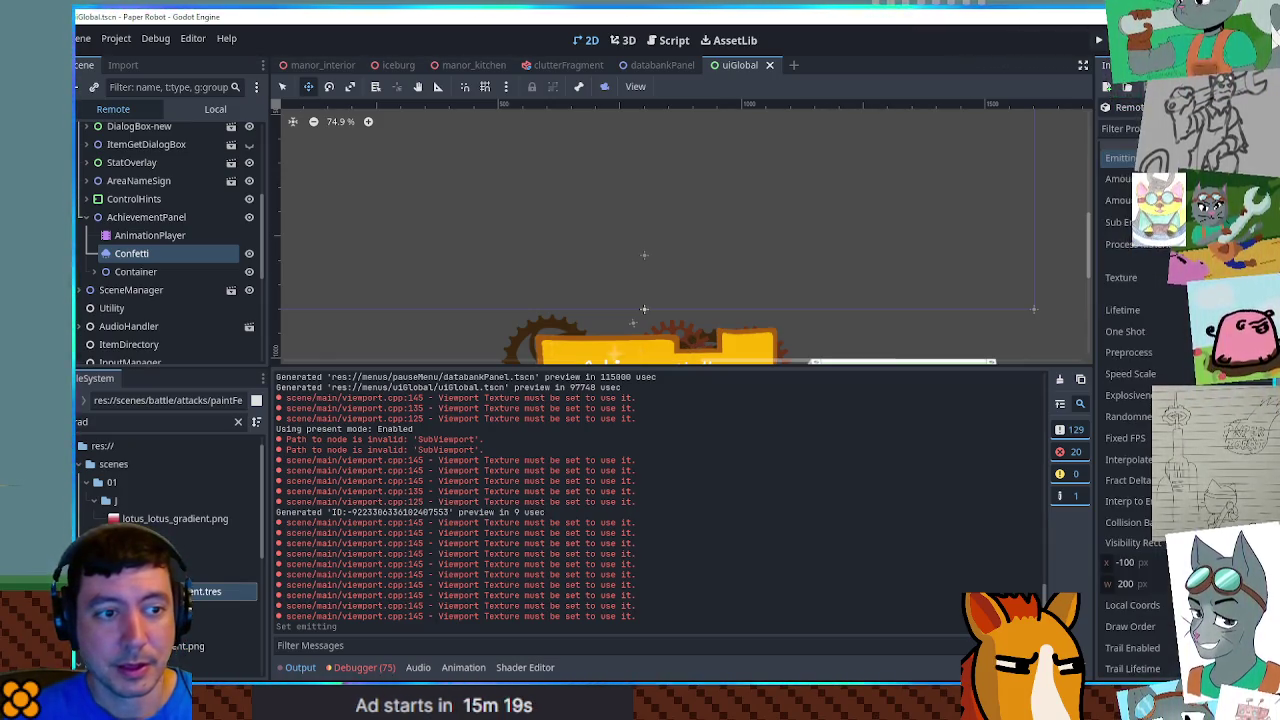
pyautogui.scroll(-5, 1130, 400)
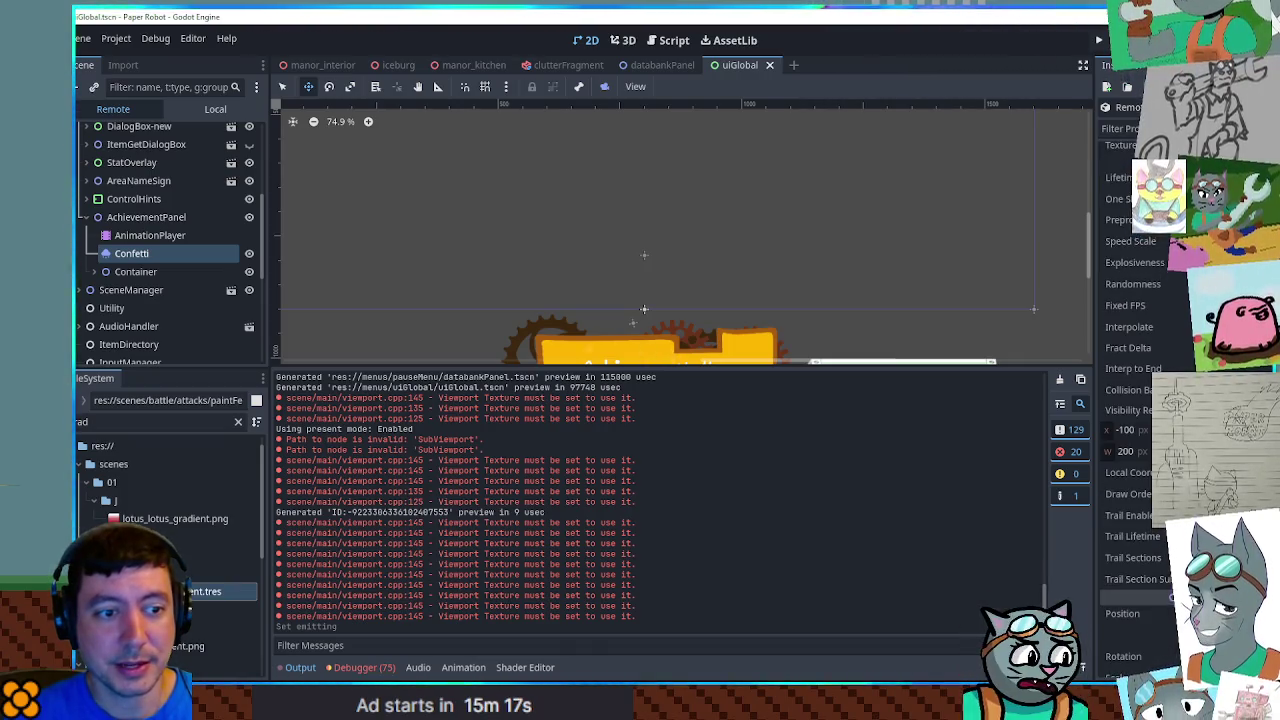
pyautogui.scroll(7, 1130, 400)
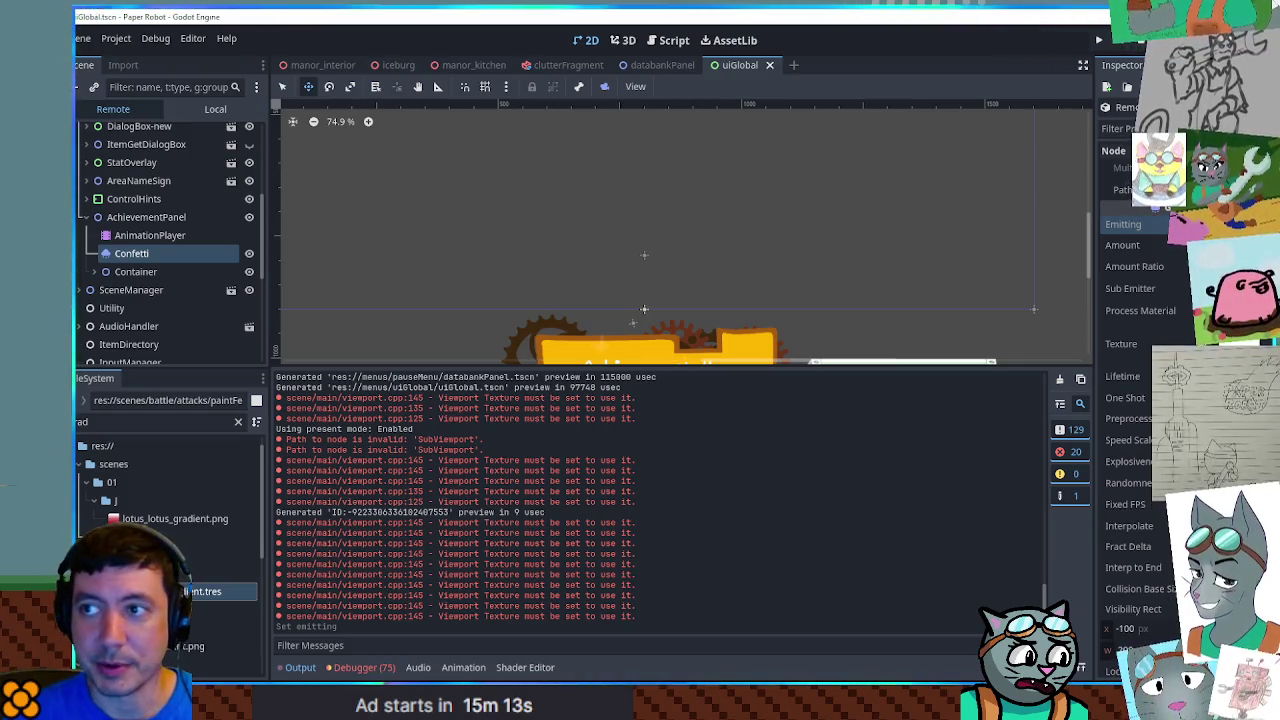
pyautogui.scroll(-1, 730, 186)
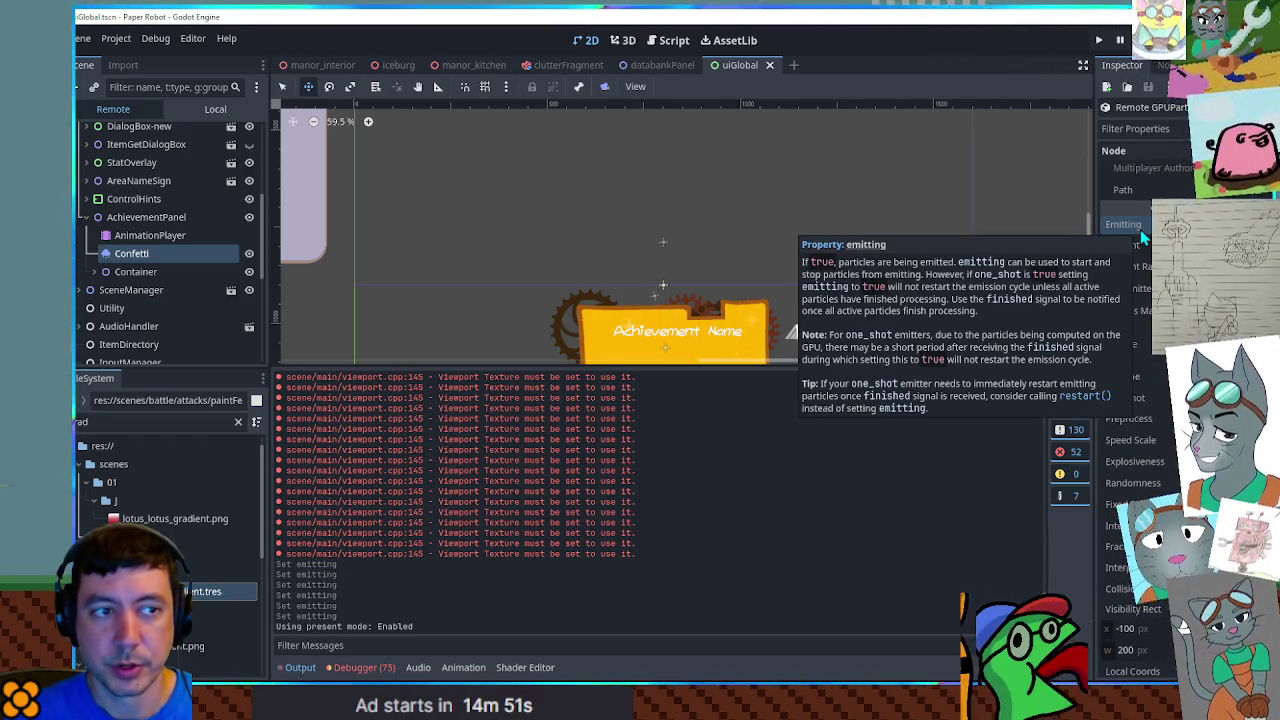
pyautogui.press('F8')
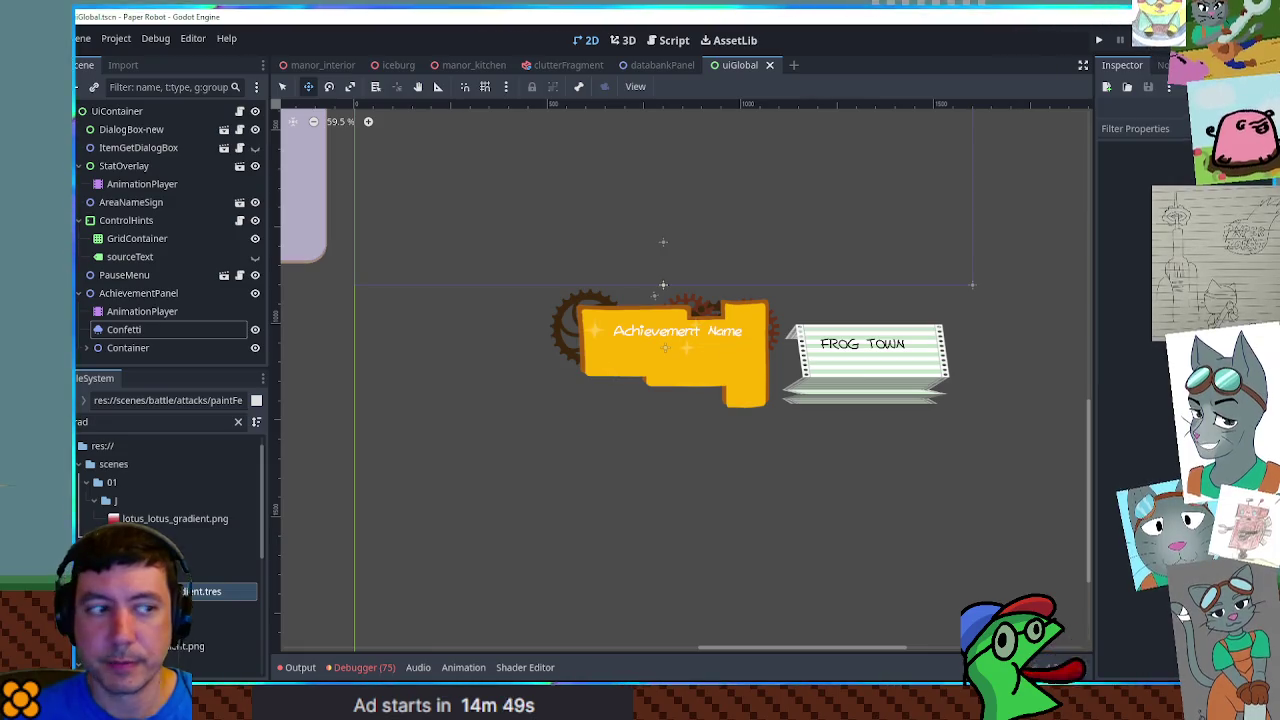
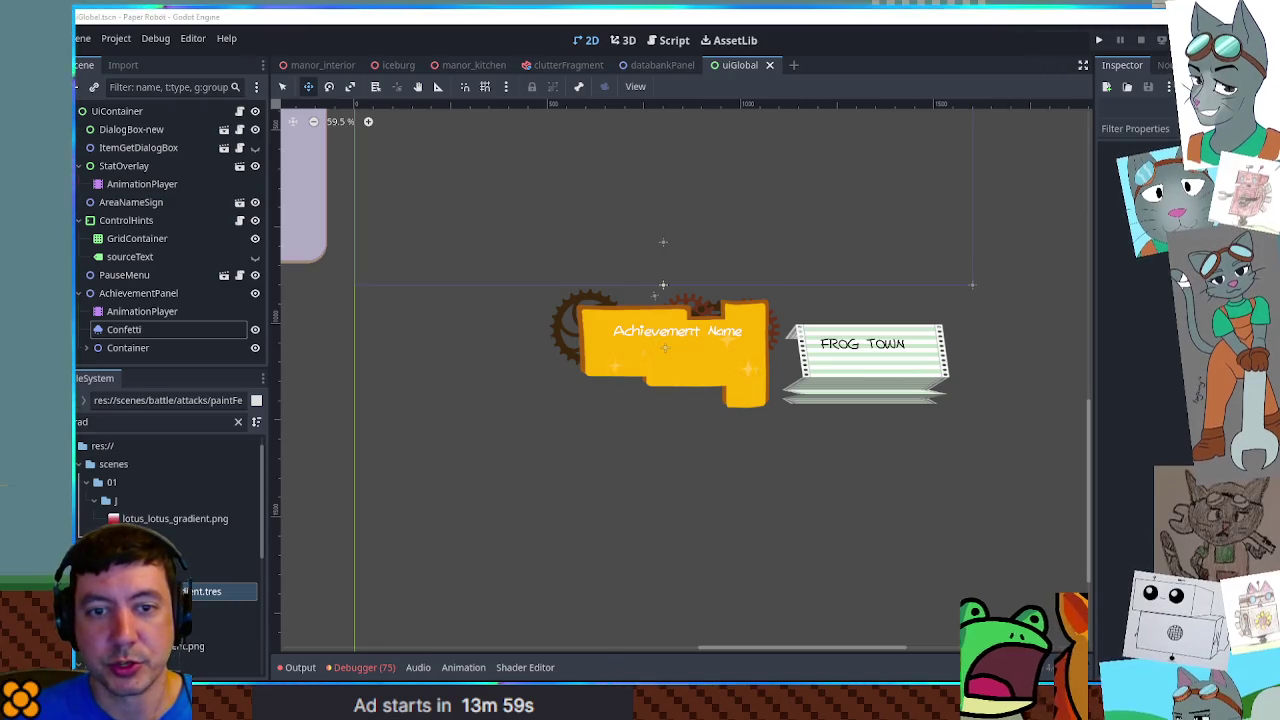
# Show the AchievementPanel AnimationPlayer's 'pop' animation and start adding a new track
pyautogui.click(150, 313)
pyautogui.click(615, 383)
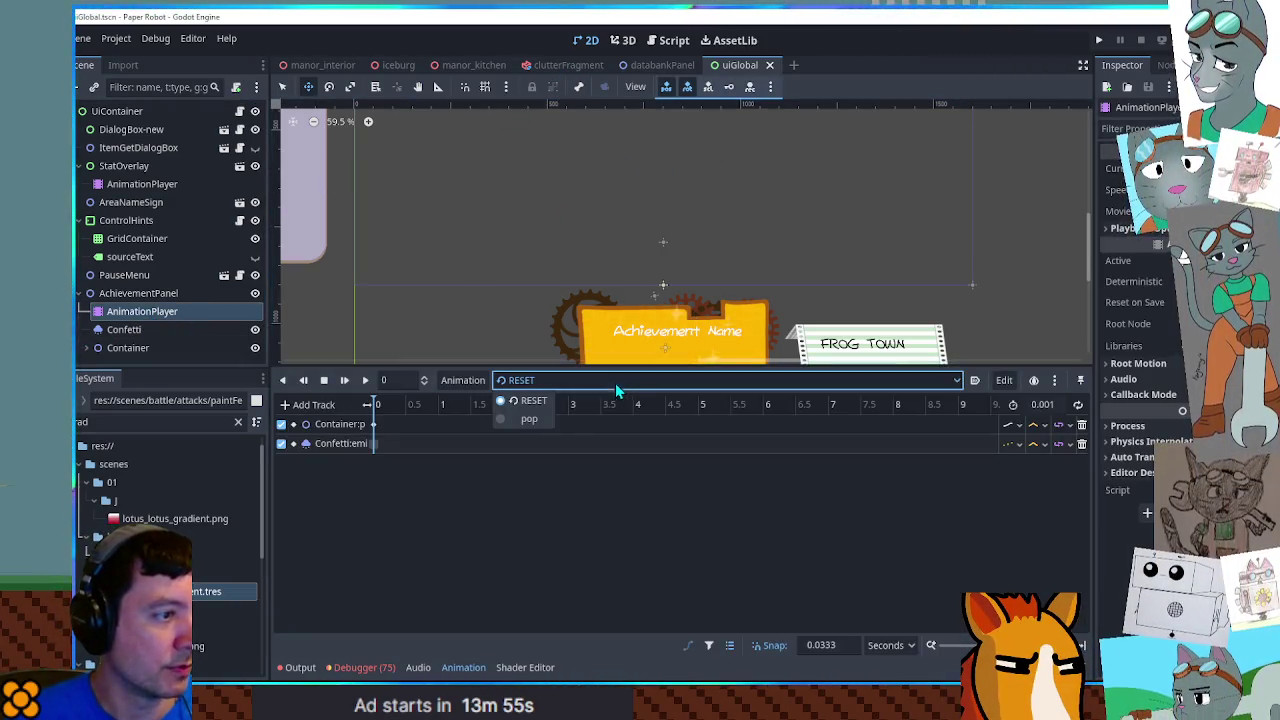
pyautogui.click(515, 422)
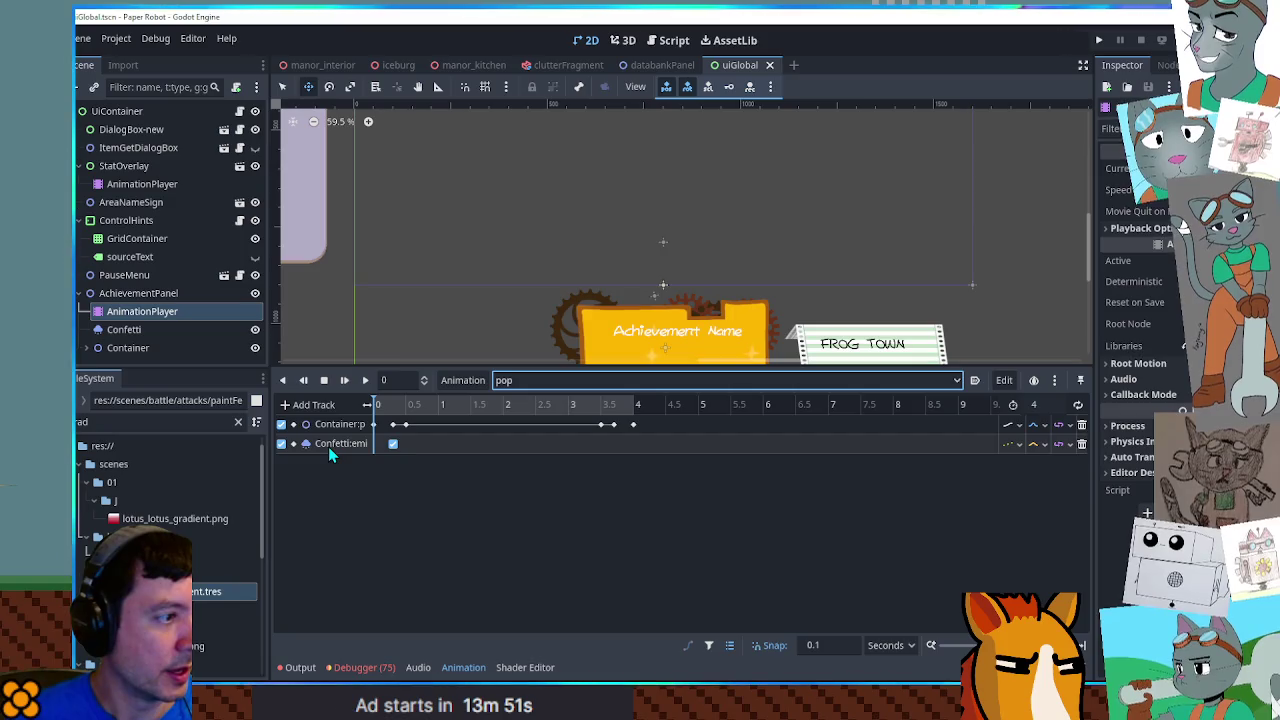
pyautogui.click(310, 404)
# Add a Call Method track targeting the Confetti node to the pop animation
pyautogui.click(323, 518)
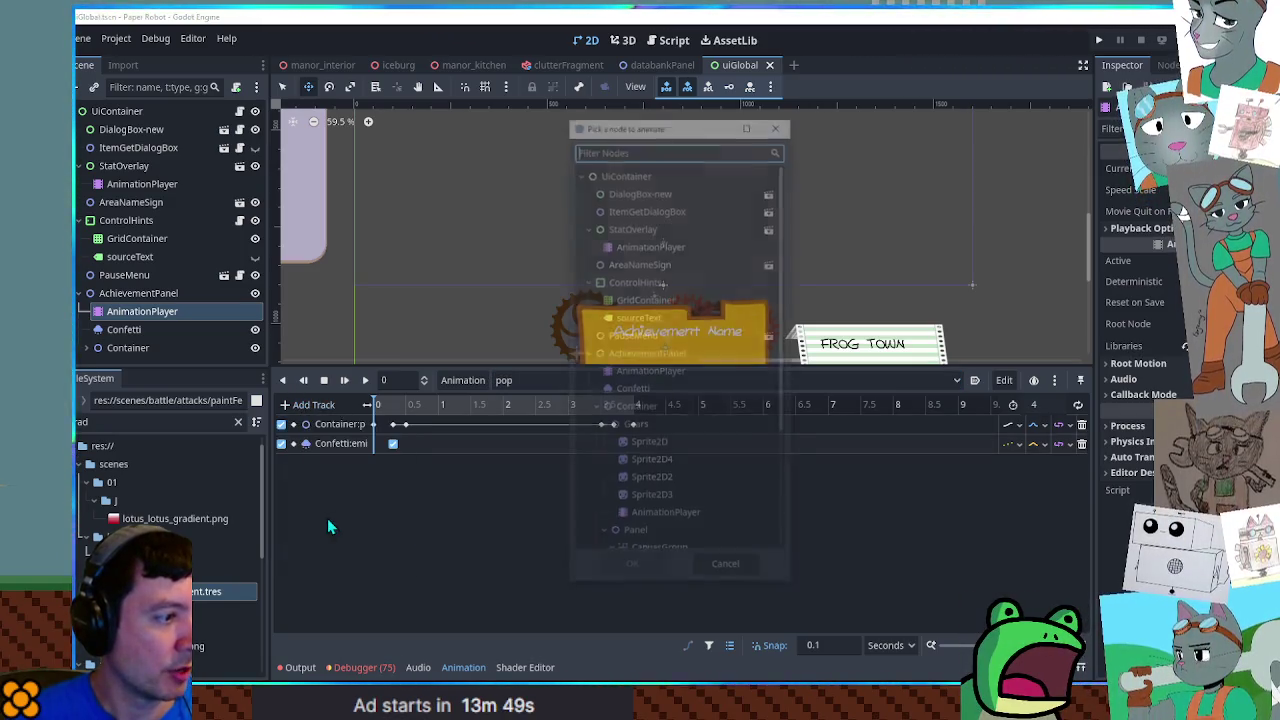
pyautogui.scroll(-4, 610, 490)
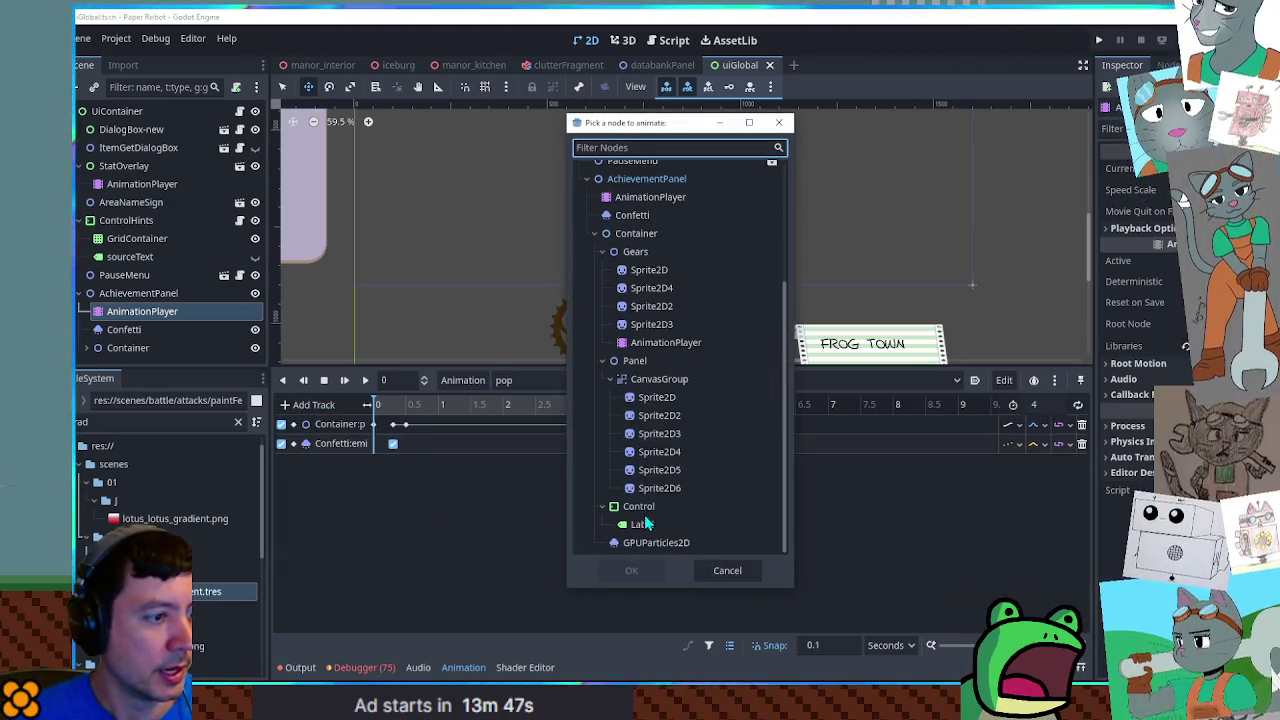
pyautogui.doubleClick(632, 215)
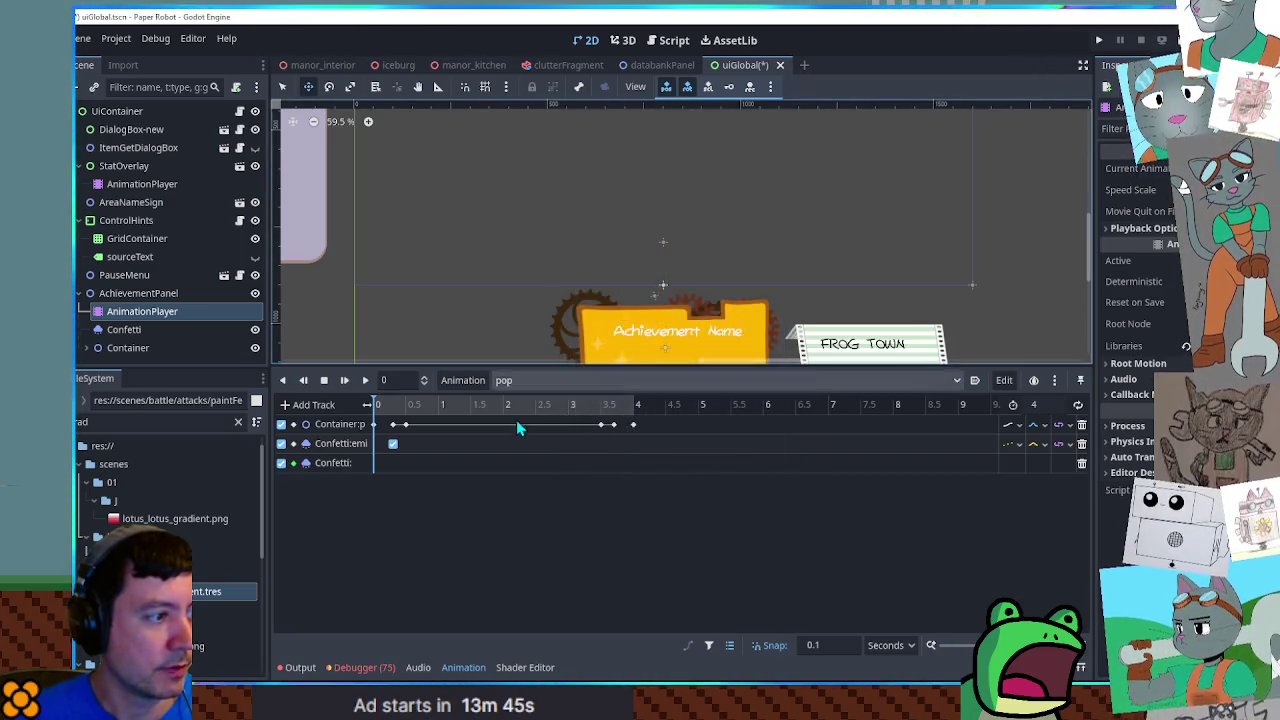
# Insert a restart() call key on the Confetti track and save the uiGlobal scene
pyautogui.rightClick(384, 461)
pyautogui.click(393, 466)
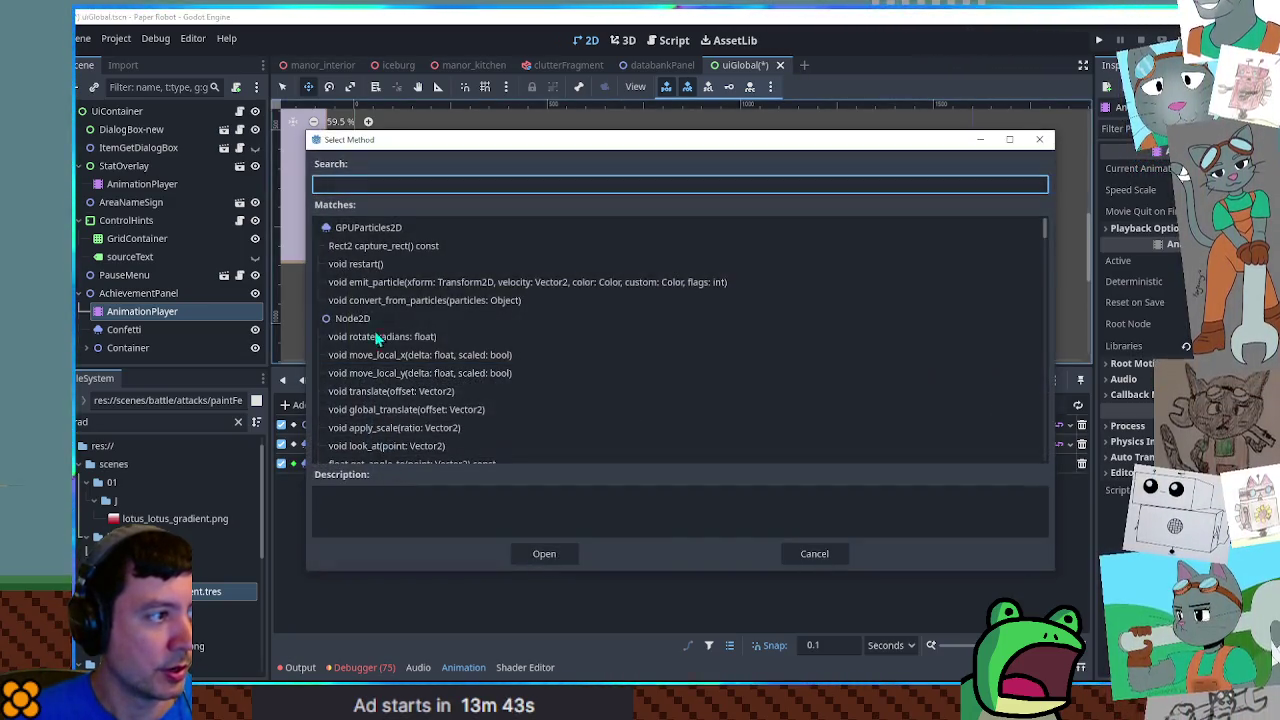
pyautogui.write('rest')
pyautogui.doubleClick(380, 246)
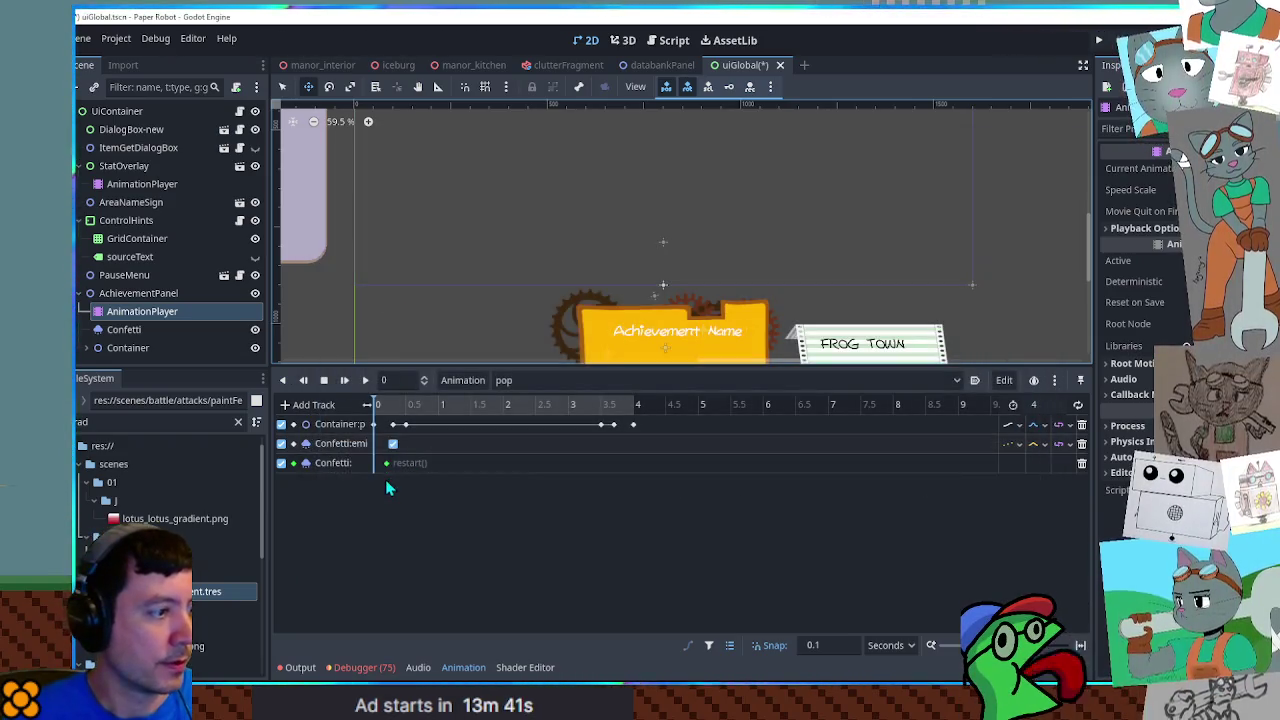
pyautogui.hotkey('ctrl', 's')
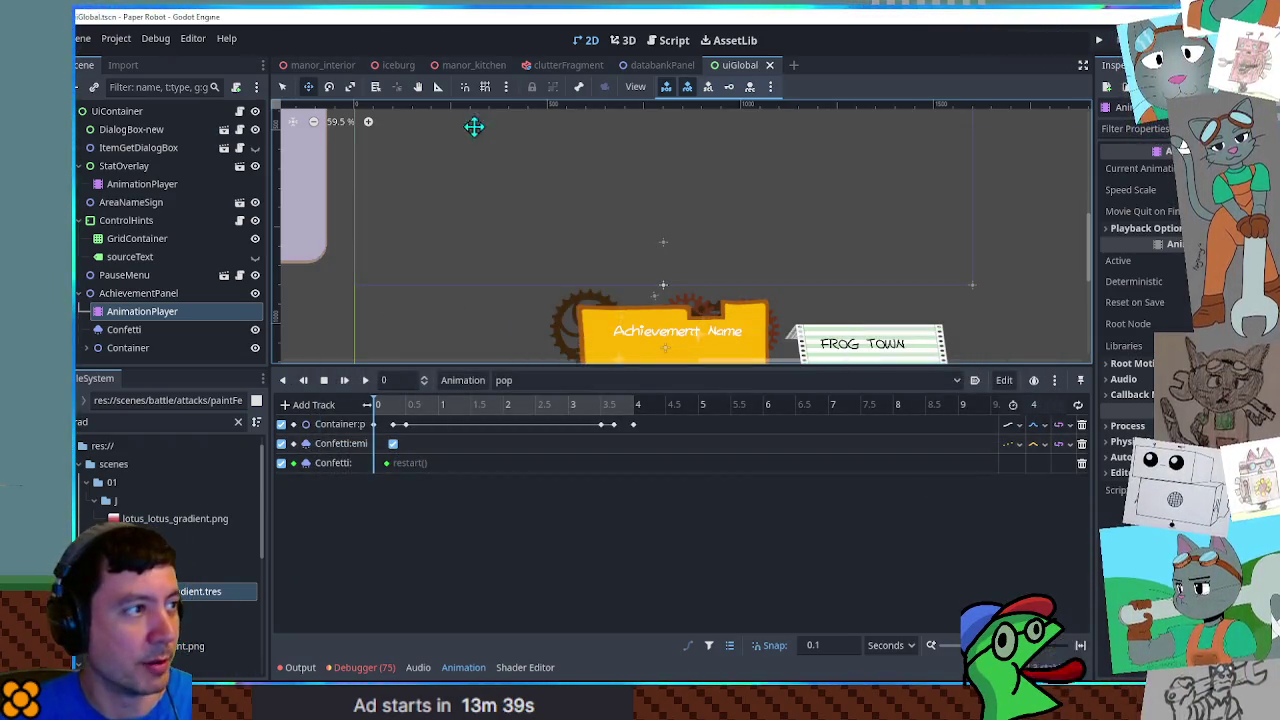
pyautogui.click(463, 63)
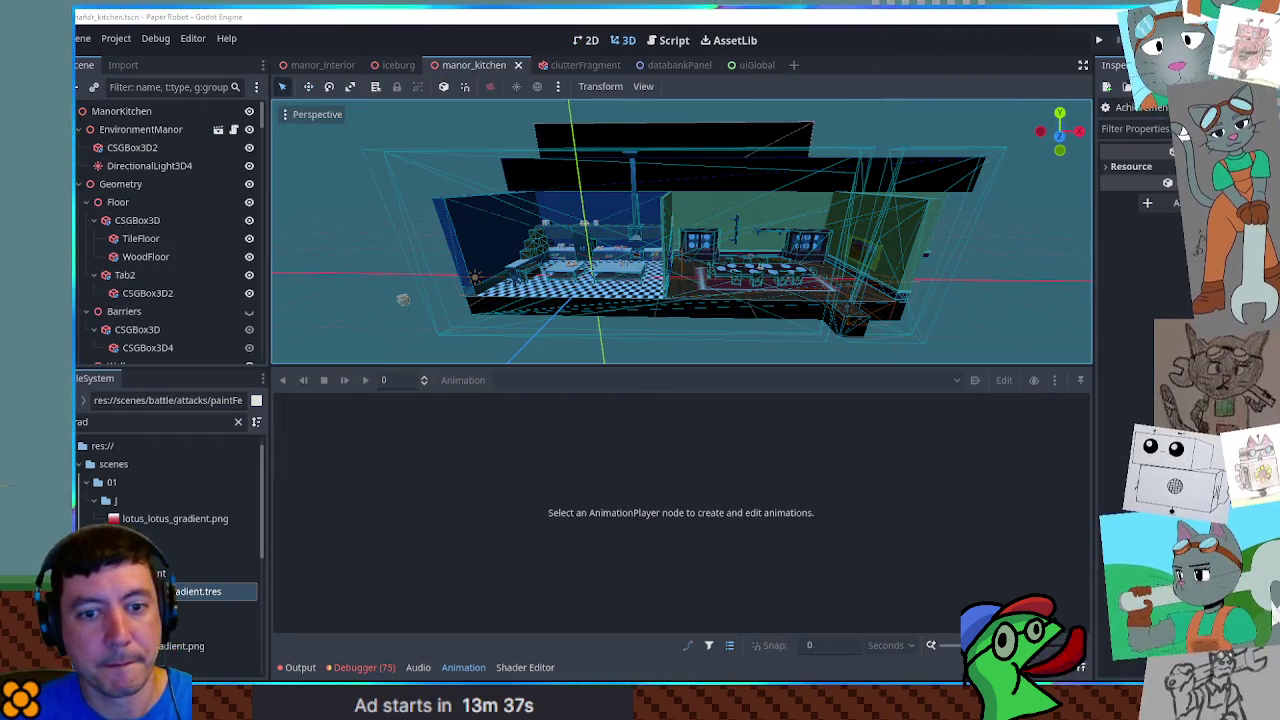
# Run the game, move the robot right and jump to trigger the achievement popup, then stop
pyautogui.press('F5')
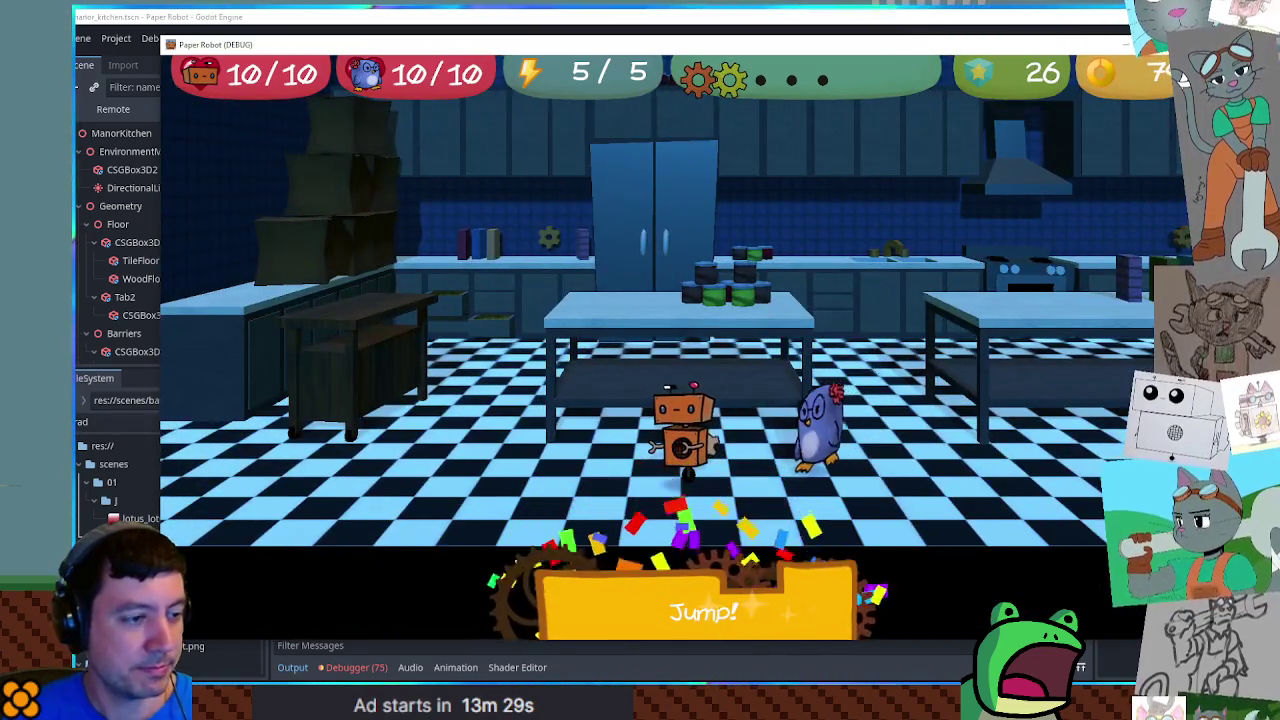
pyautogui.press('Right')
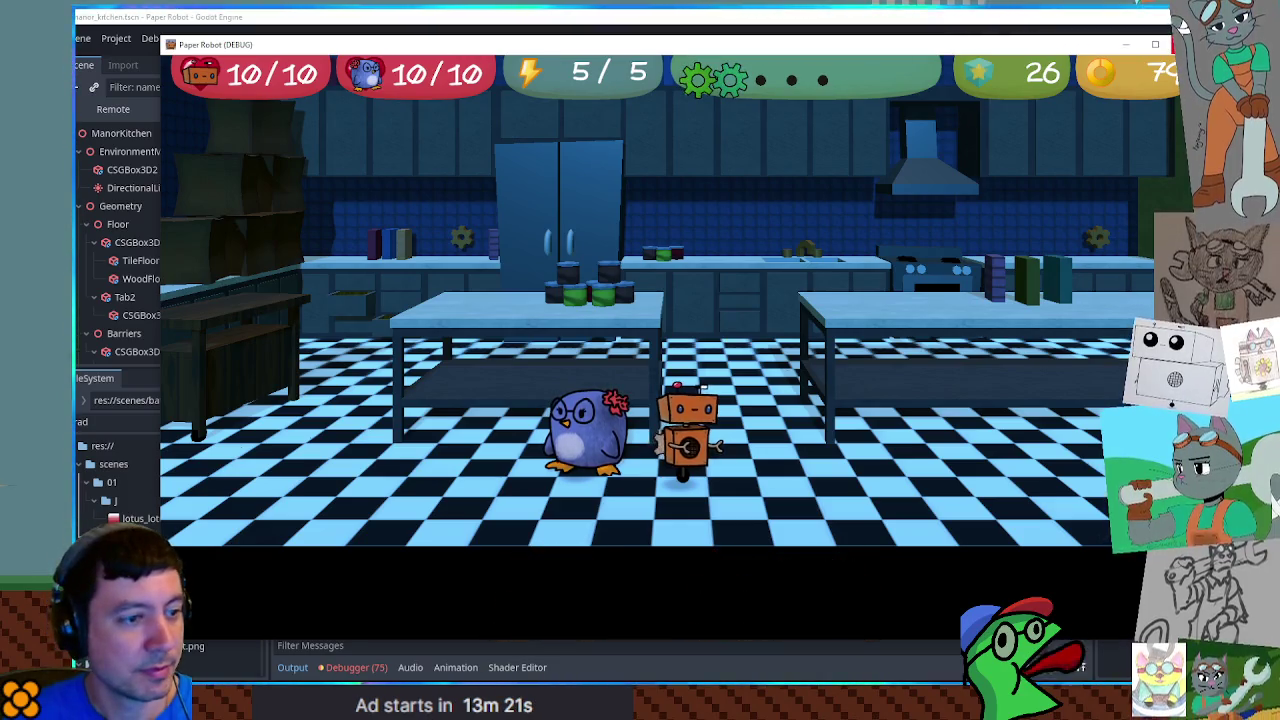
pyautogui.press('space')
pyautogui.press('space')
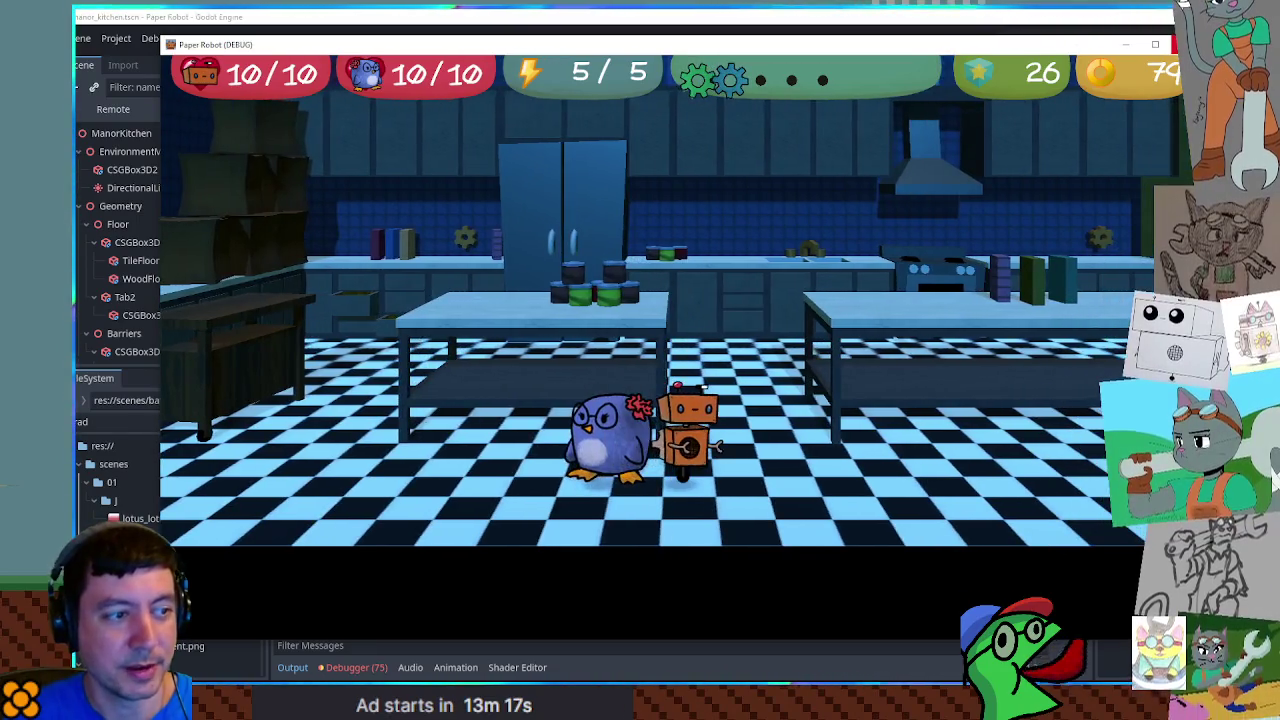
pyautogui.press('F8')
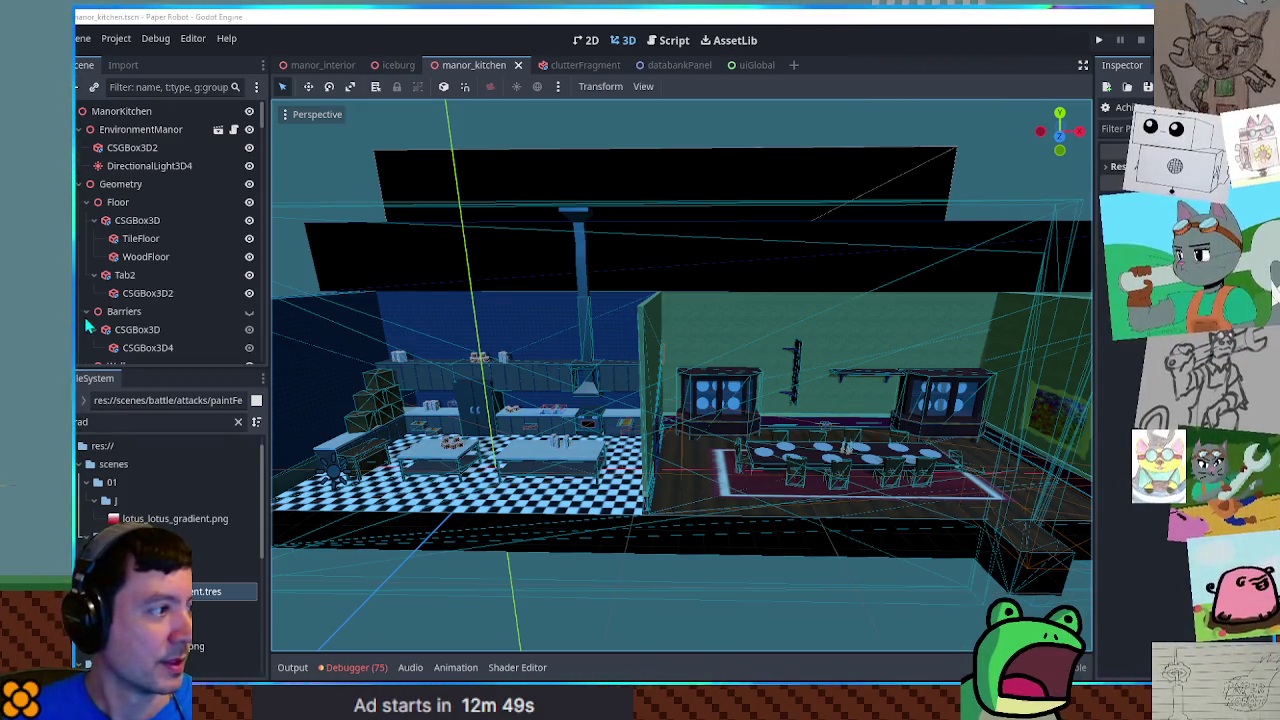
# Preview uiGlobal's pop animation at 1.6 s and nudge the Confetti emitter down by (0, 15) px
pyautogui.click(766, 67)
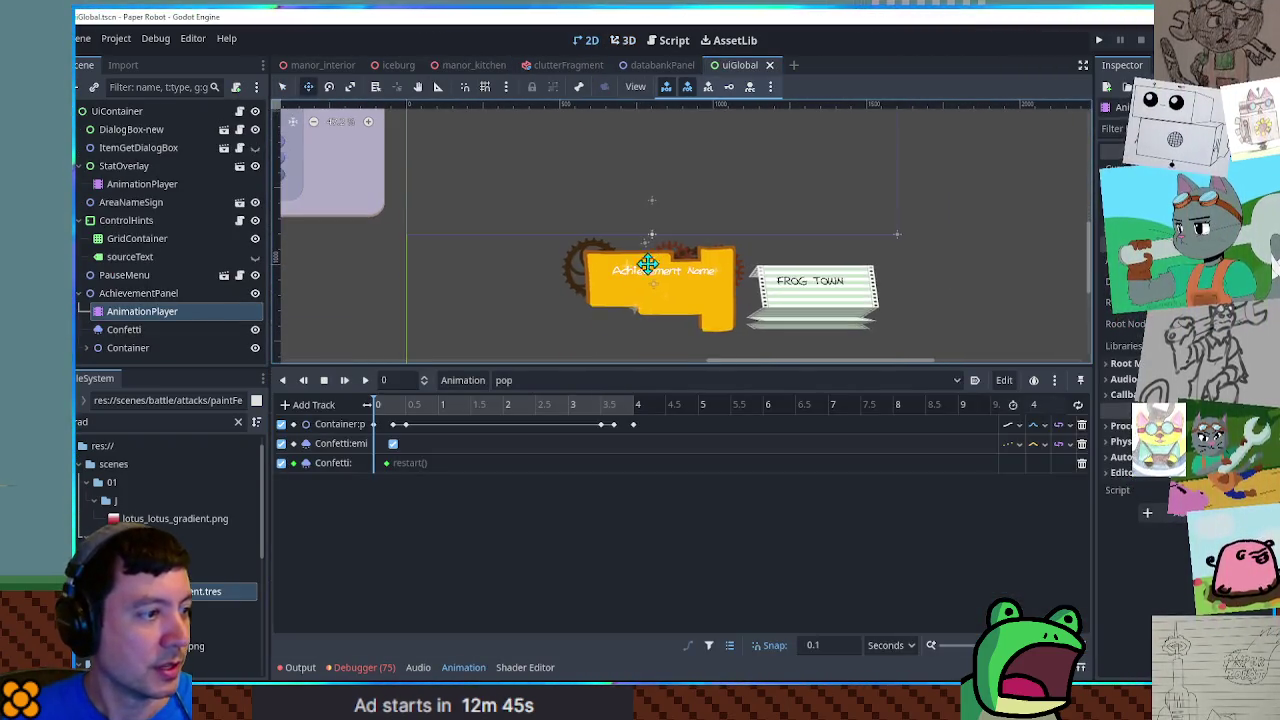
pyautogui.click(477, 406)
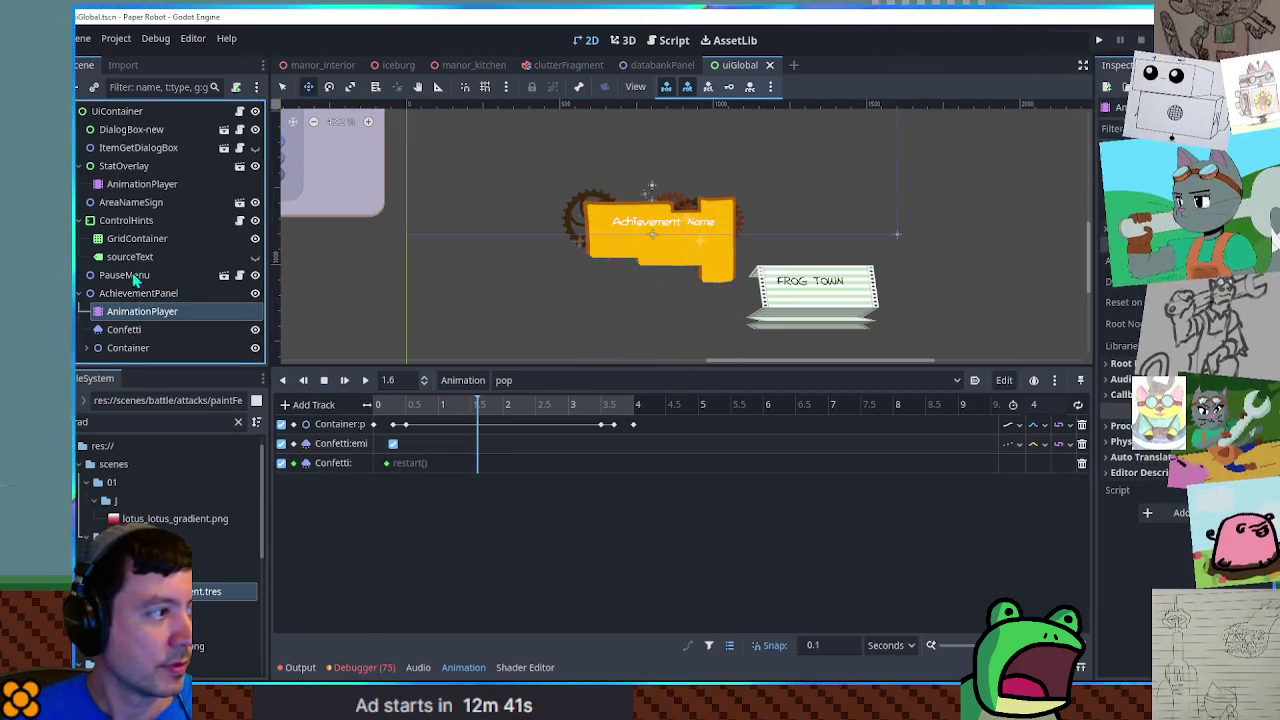
pyautogui.click(128, 329)
pyautogui.moveTo(669, 197); pyautogui.dragTo(663, 206)
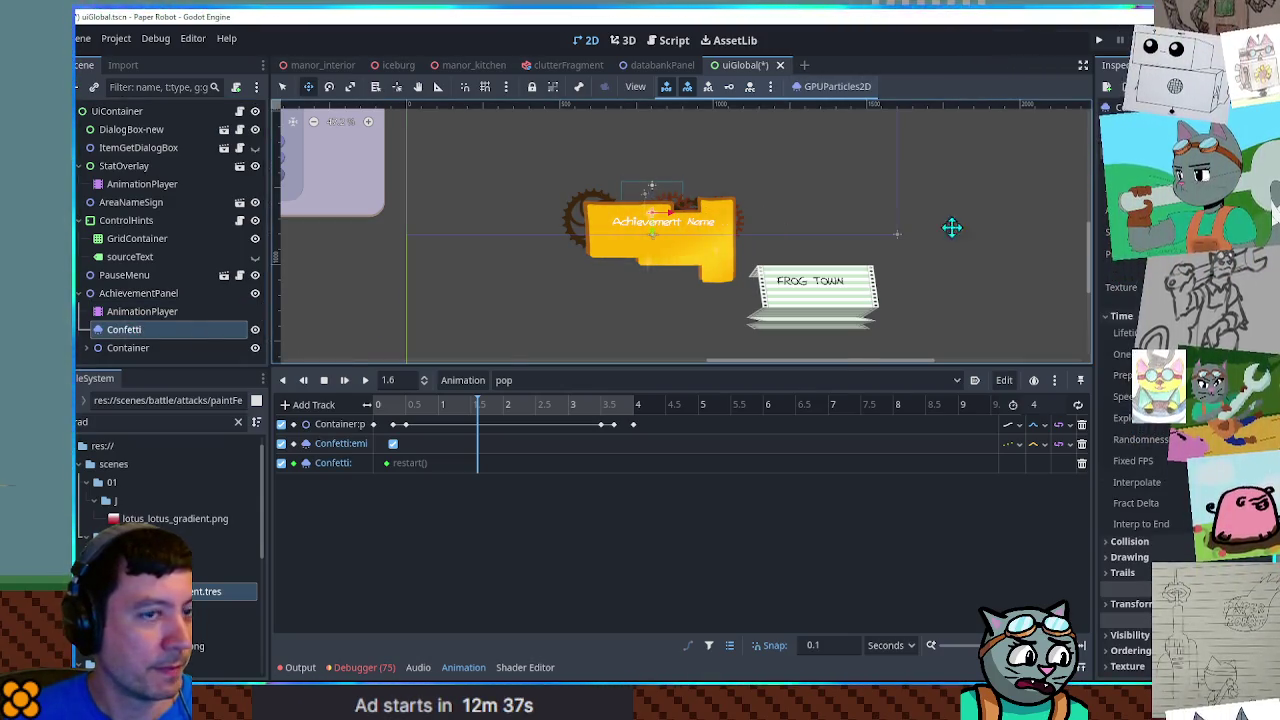
# Save the uiGlobal scene with the adjusted Confetti emitter
pyautogui.hotkey('ctrl', 's')
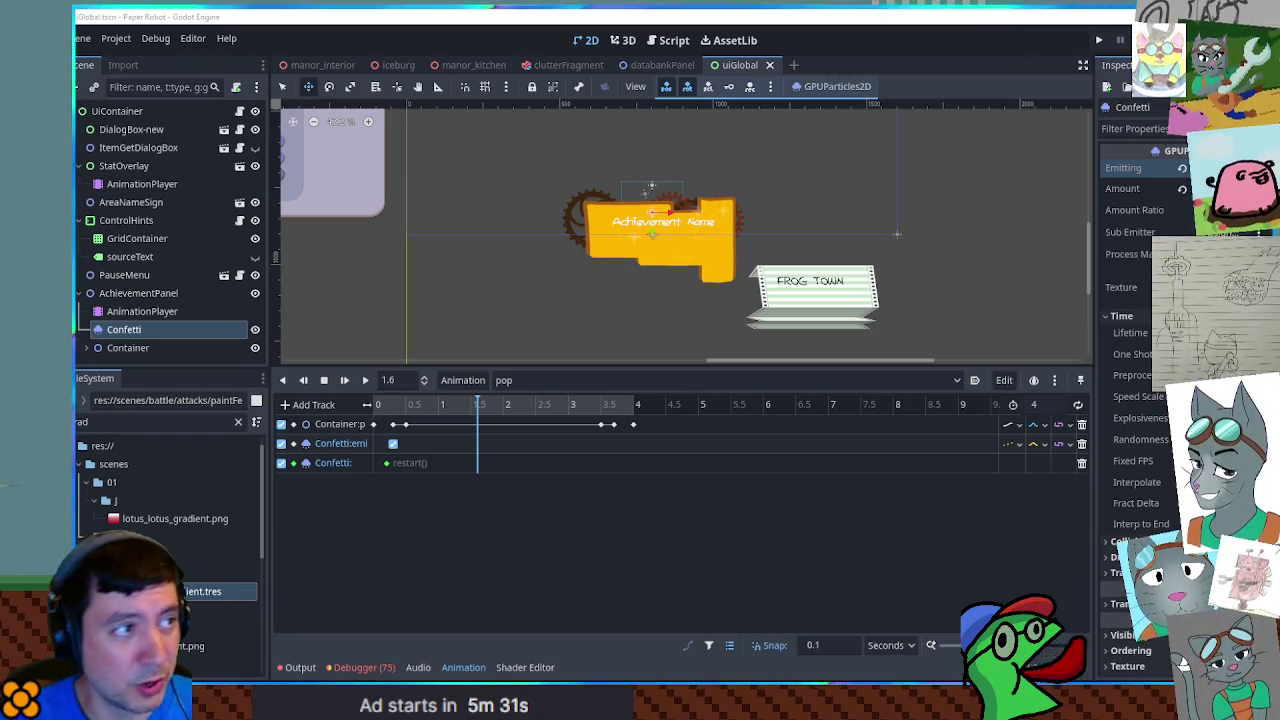
# Review player.gd's Jump() function and its UnlockAchievement calls for TestJump and MyOtherAchievement
pyautogui.click(668, 40)
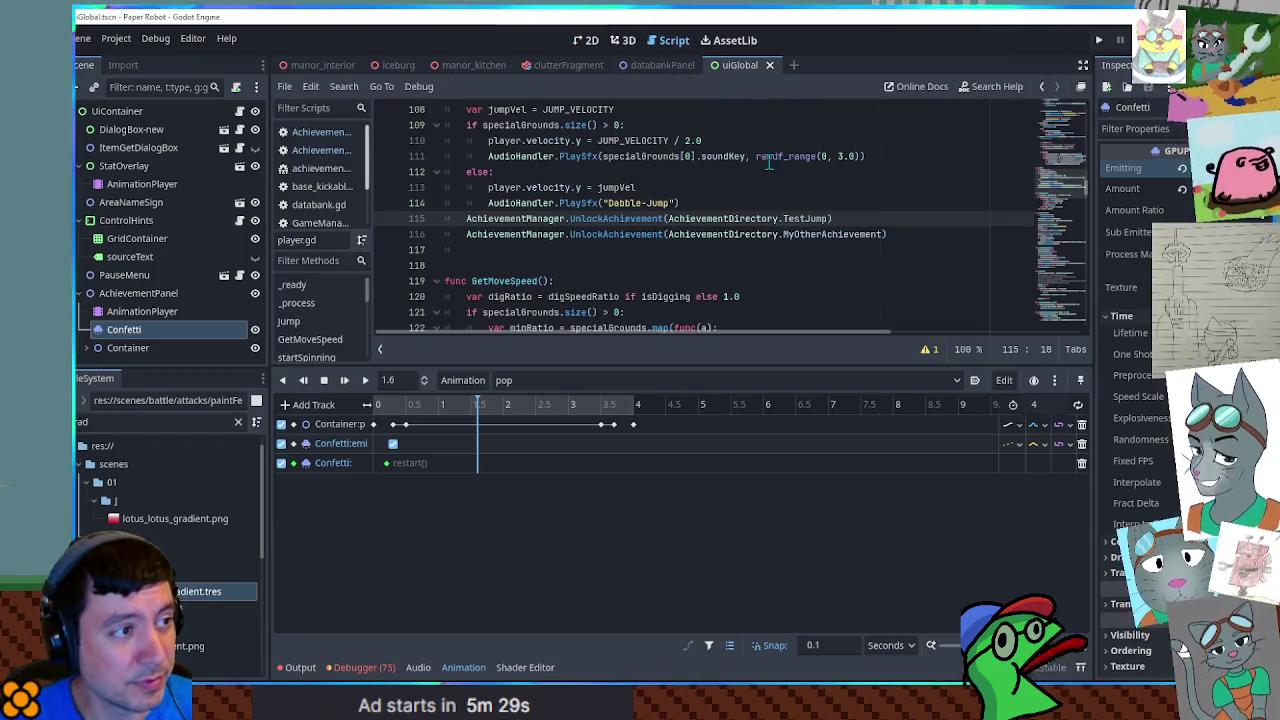
pyautogui.scroll(4, 848, 216)
pyautogui.scroll(-3, 848, 216)
pyautogui.click(900, 204)
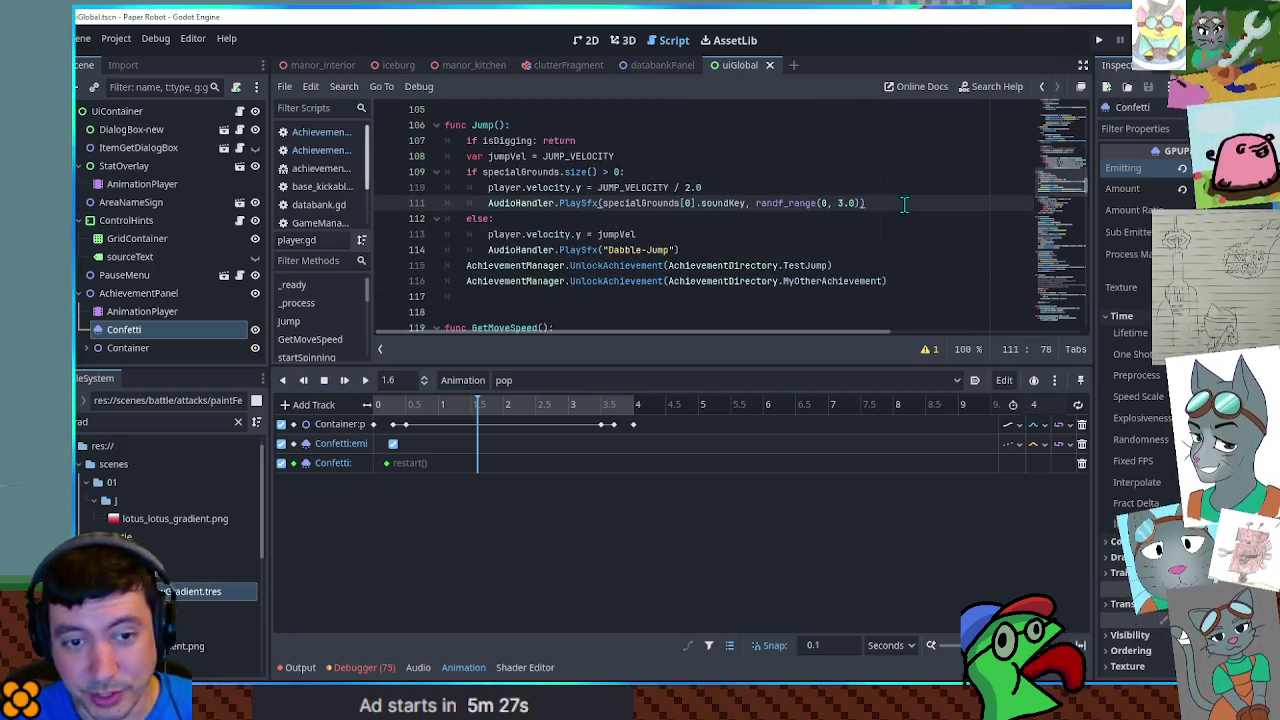
pyautogui.click(668, 156)
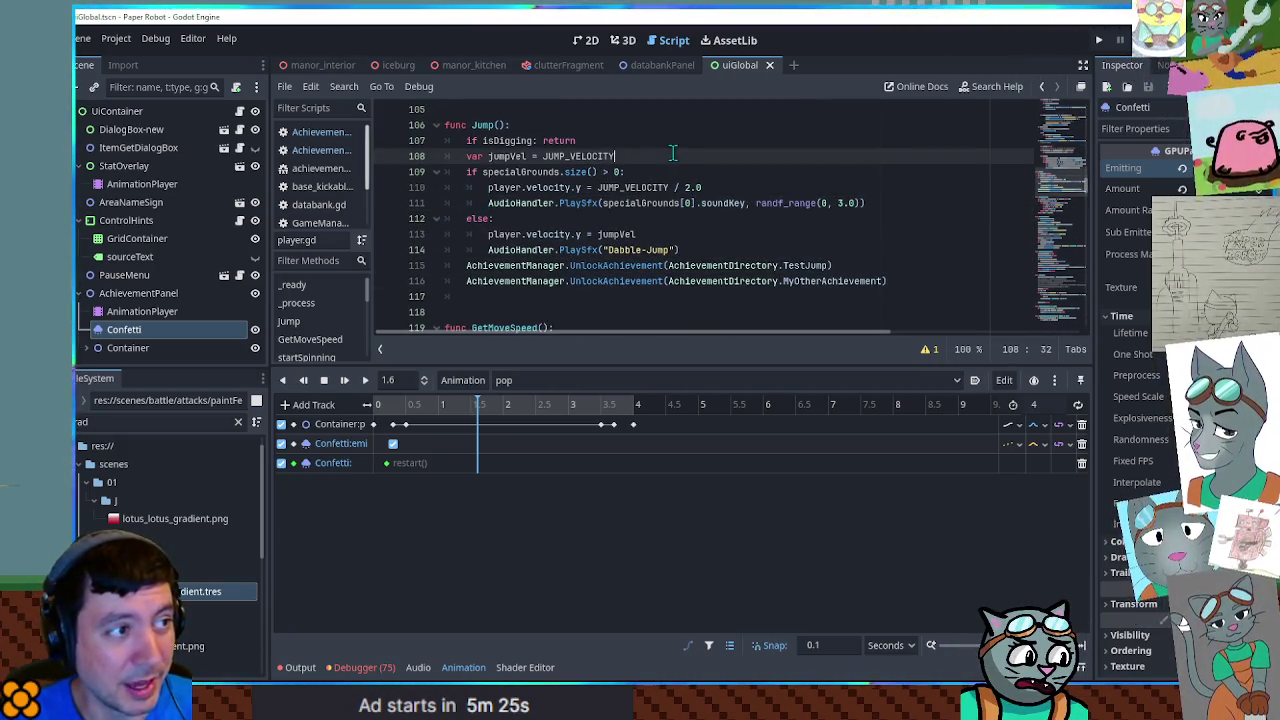
pyautogui.click(652, 171)
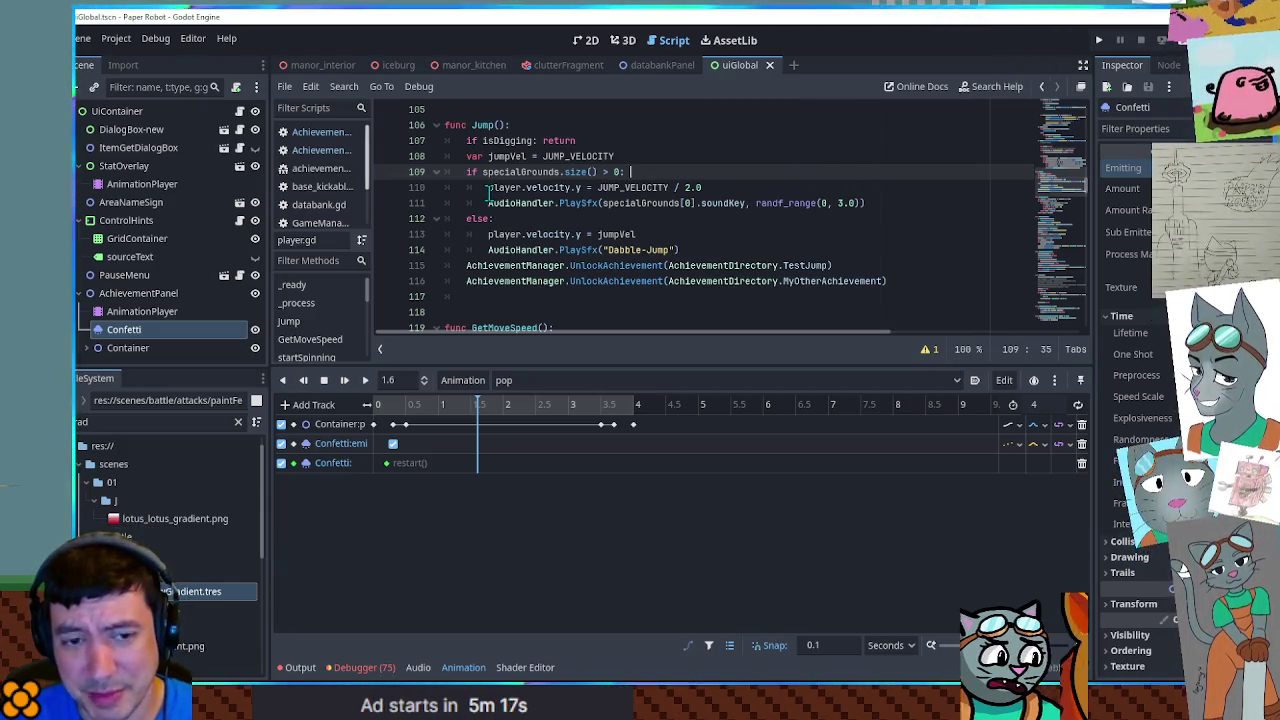
pyautogui.moveTo(445, 125)
pyautogui.mouseDown()
pyautogui.moveTo(865, 203)
pyautogui.moveTo(838, 266)
pyautogui.mouseUp()
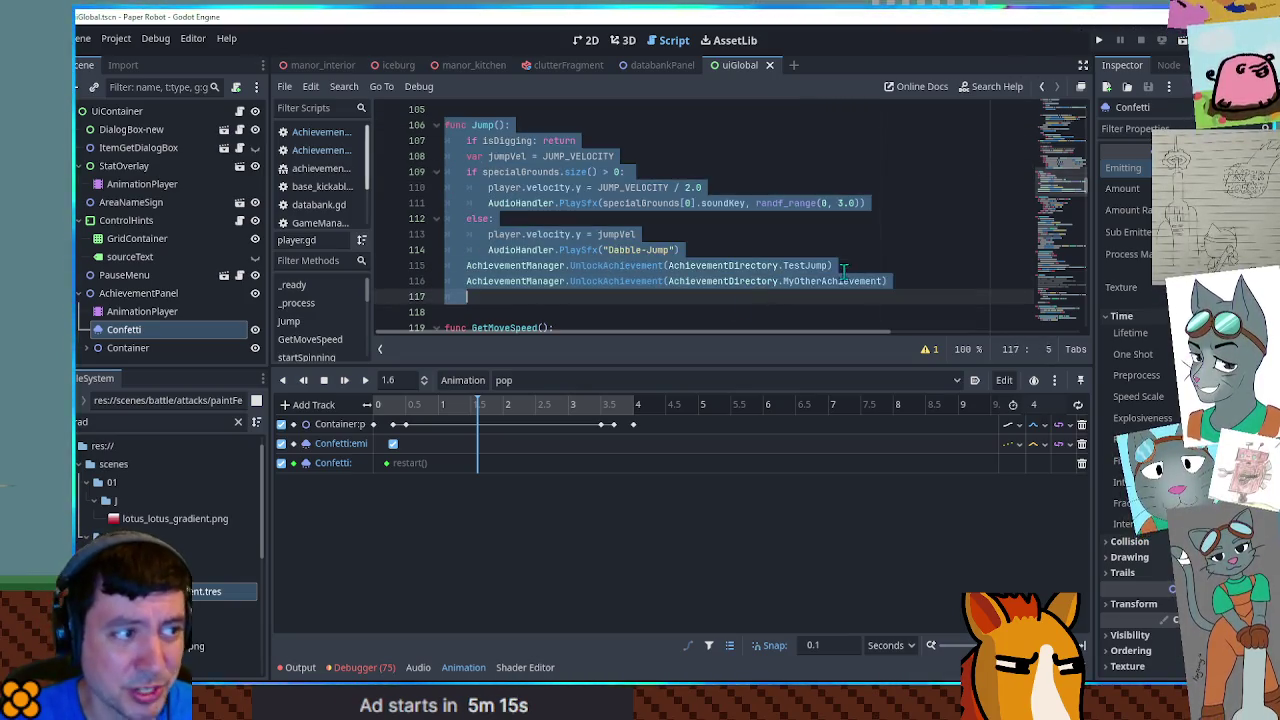
pyautogui.click(838, 266)
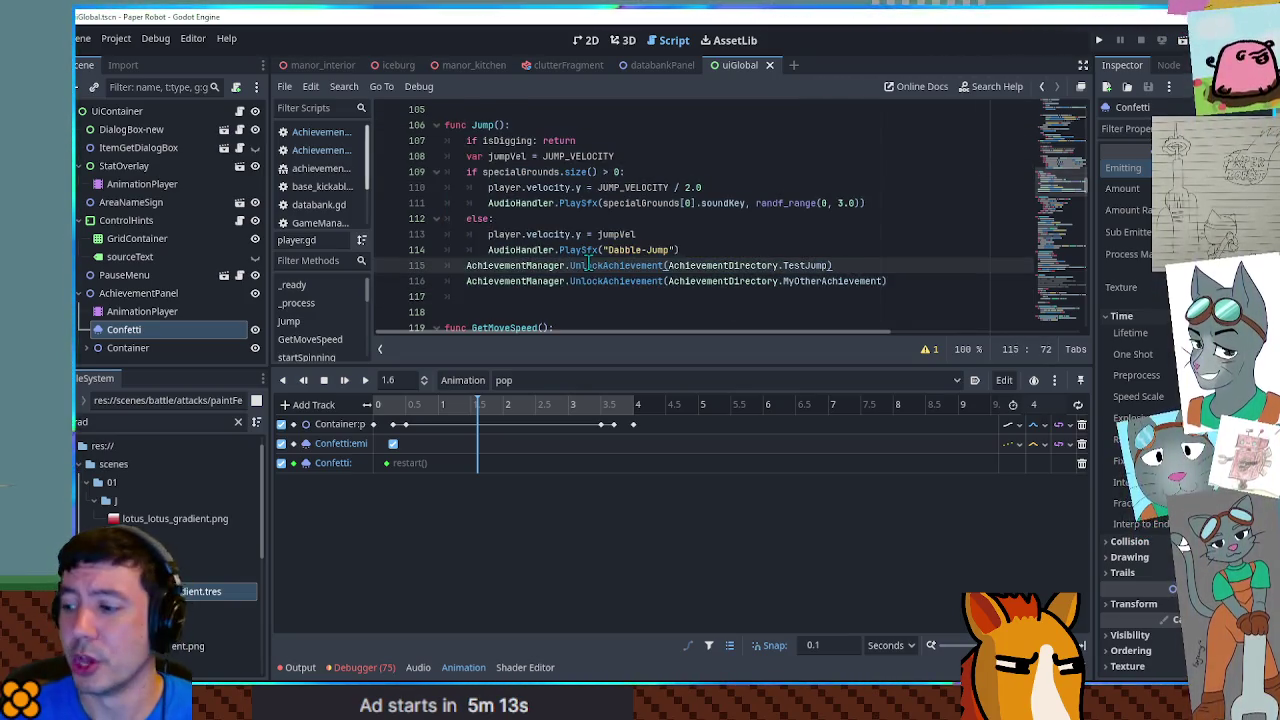